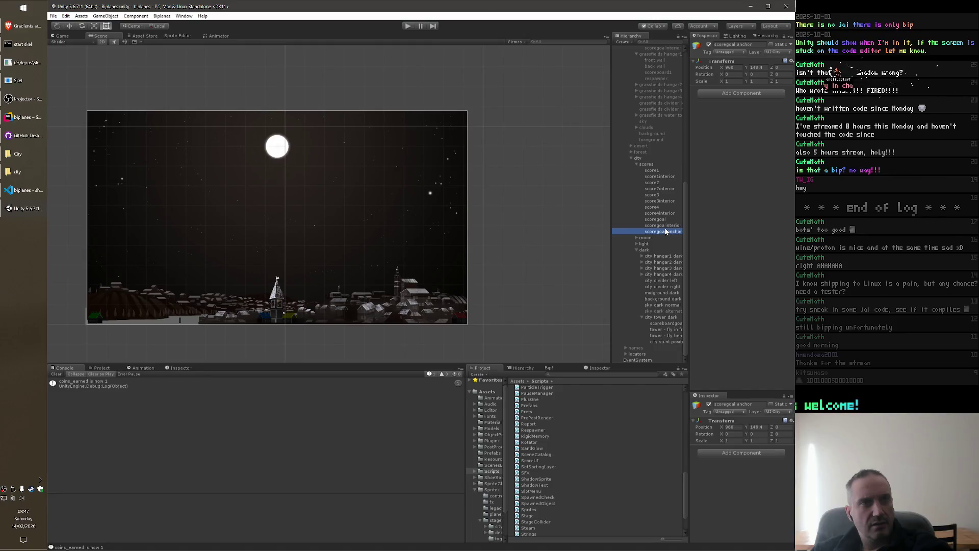
Inspect the scoregoalinterior and scoregoal text objects' Score UI, Mesh Renderer and Text Mesh components.
left_click(663, 225)
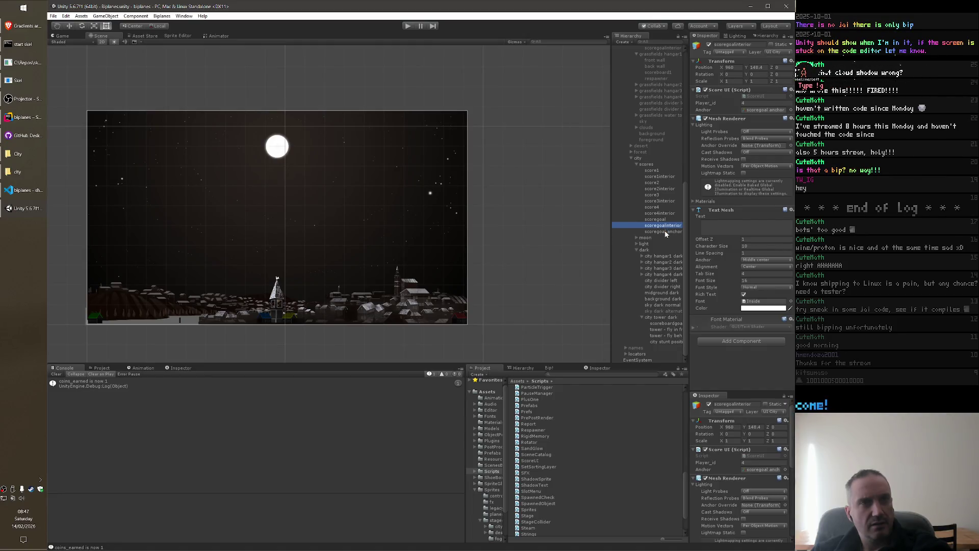
left_click(662, 219)
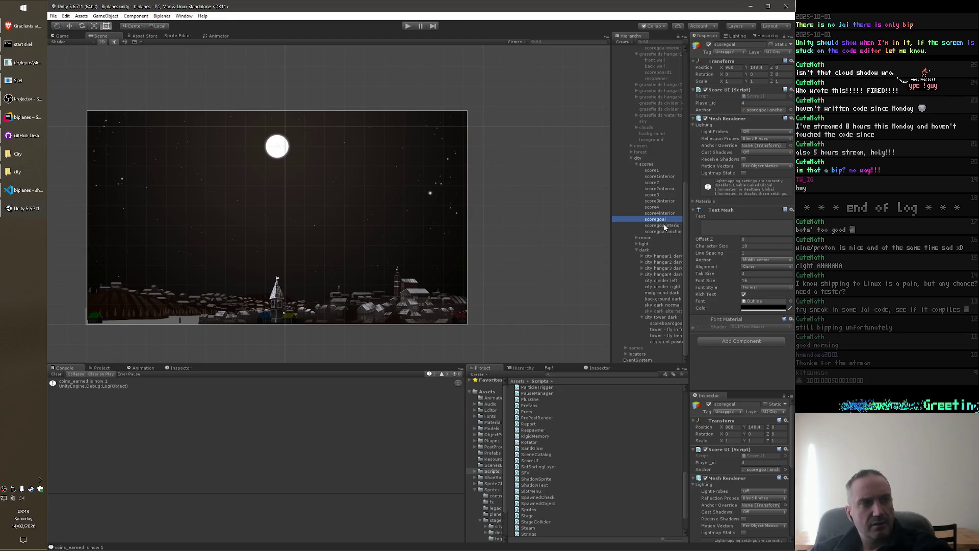
Enter play mode, switch the Combat Theater to City and start a Dogfight match.
left_click(408, 26)
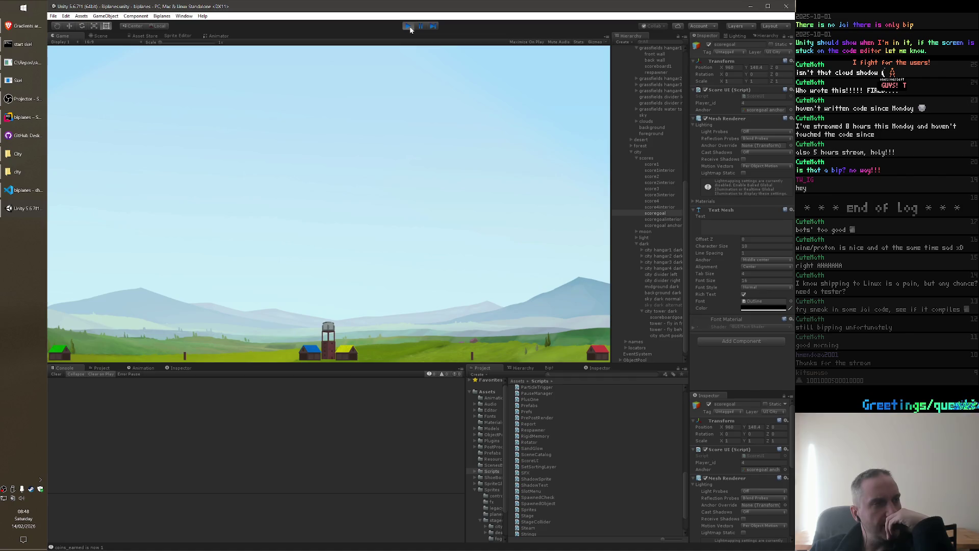
key("Right")
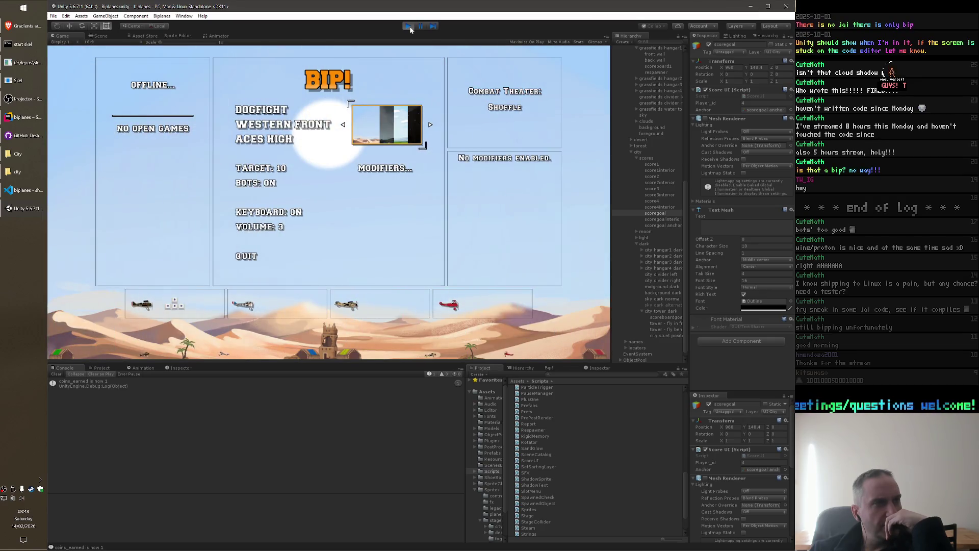
key("Right")
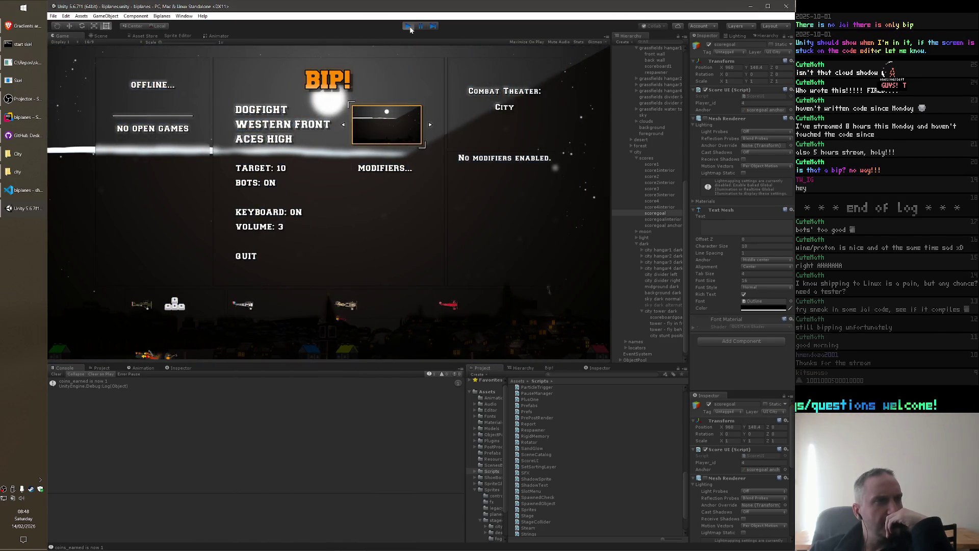
key("Down")
key("Down")
key("Up")
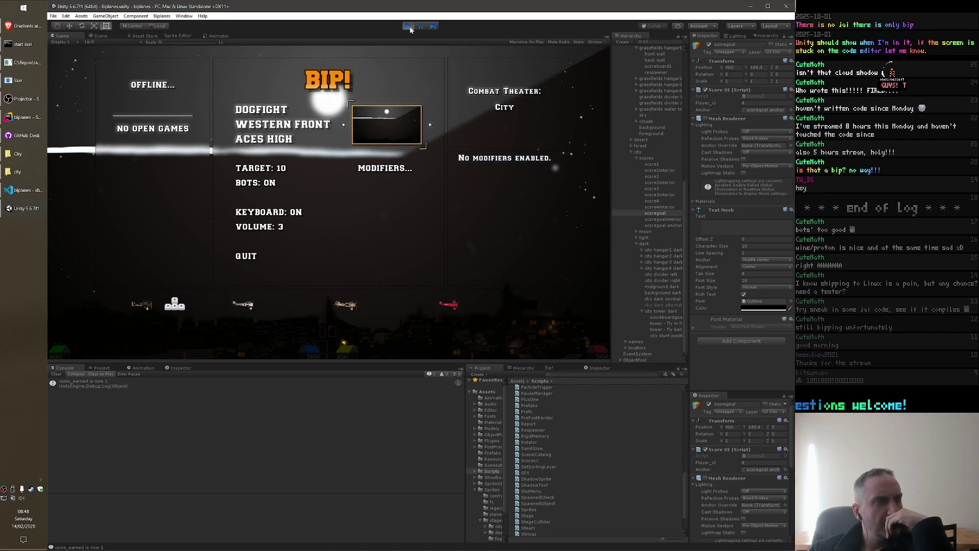
key("Left")
key("Return")
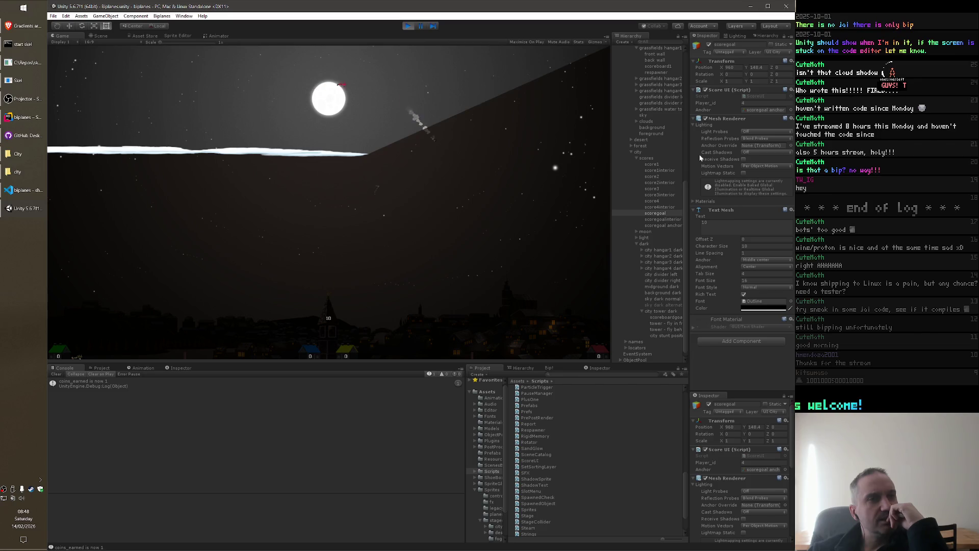
Anchor scoregoal and scoregoalinterior to scoreboardgoal during play, then stop play mode.
left_click(670, 317)
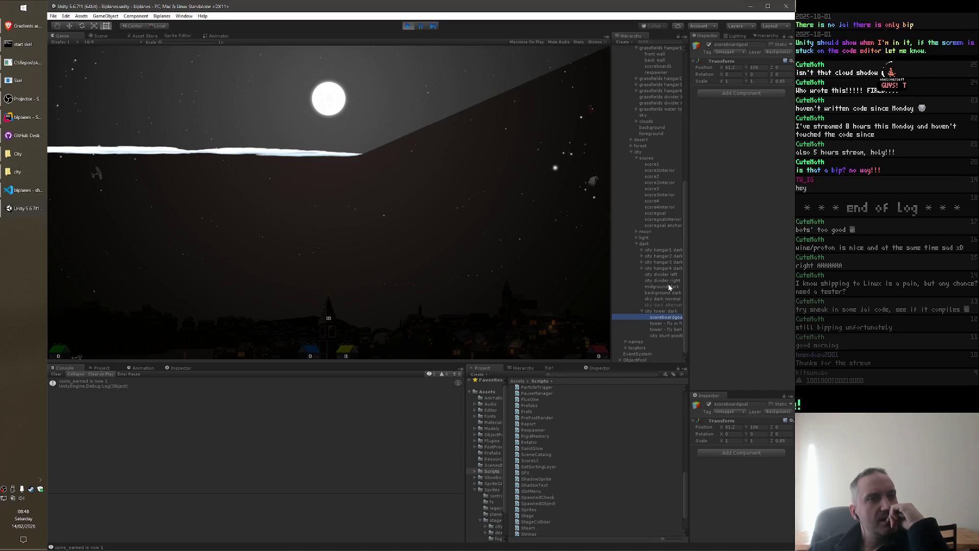
left_click(659, 214)
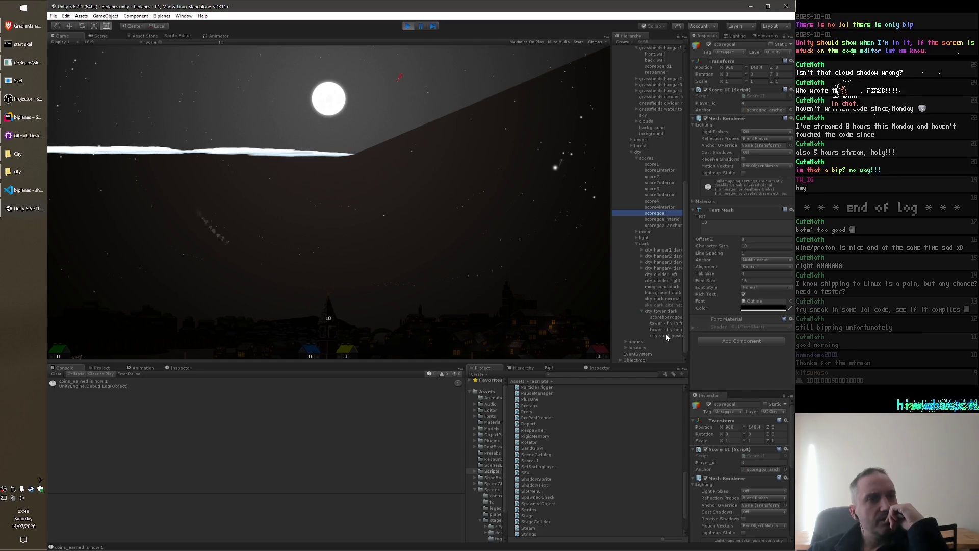
left_click(769, 111)
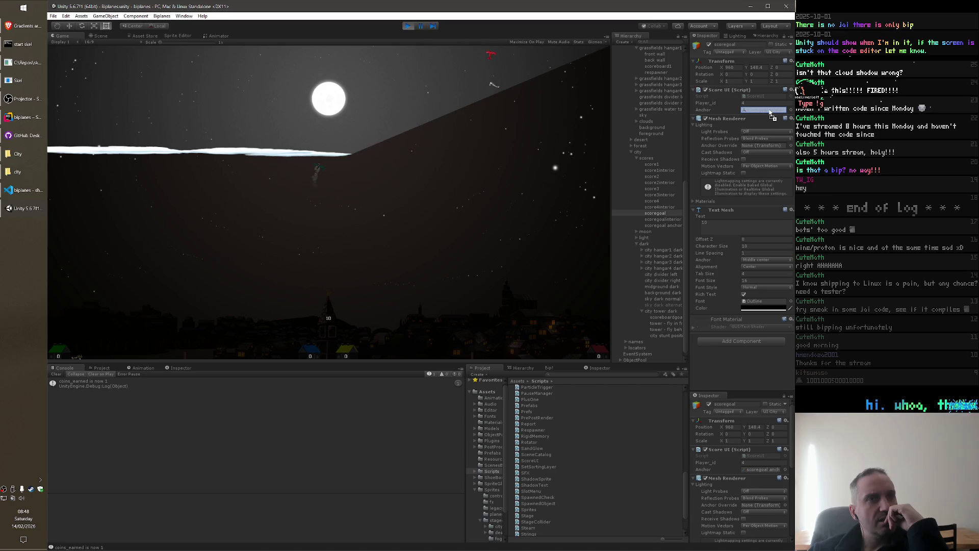
left_click_drag(771, 114, 770, 111)
left_click(662, 219)
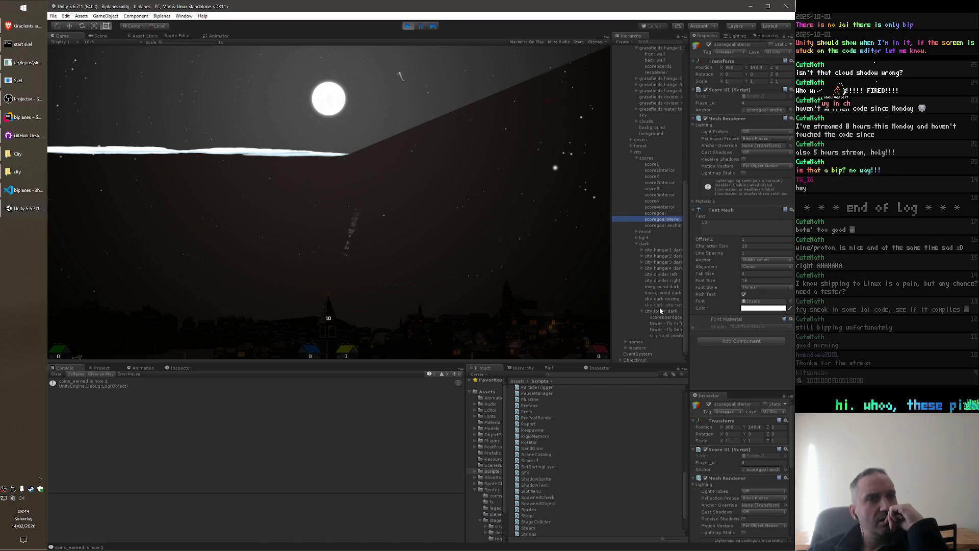
left_click_drag(665, 317, 757, 112)
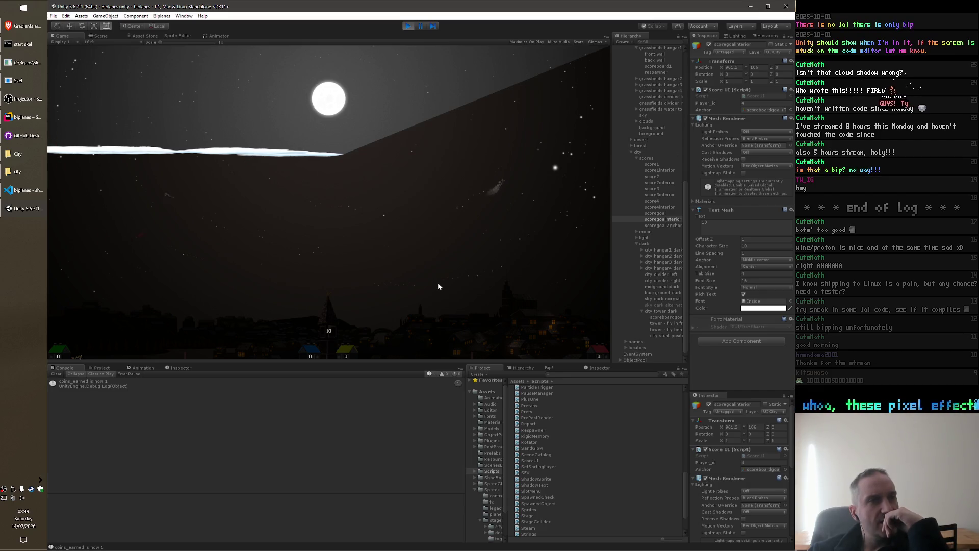
left_click(408, 26)
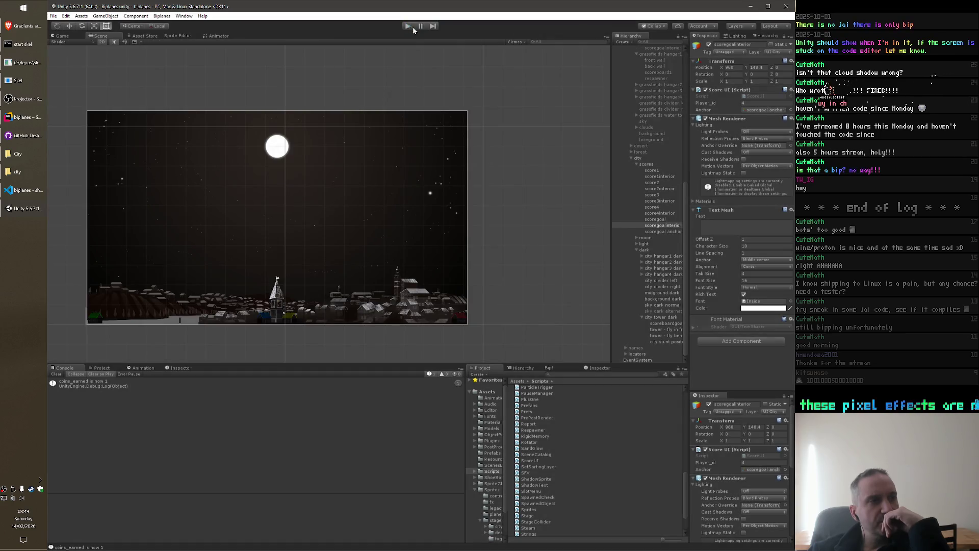
Delete scoreboardgoal and move the scoregoal anchor under city tower dark.
left_click(667, 325)
key("Delete")
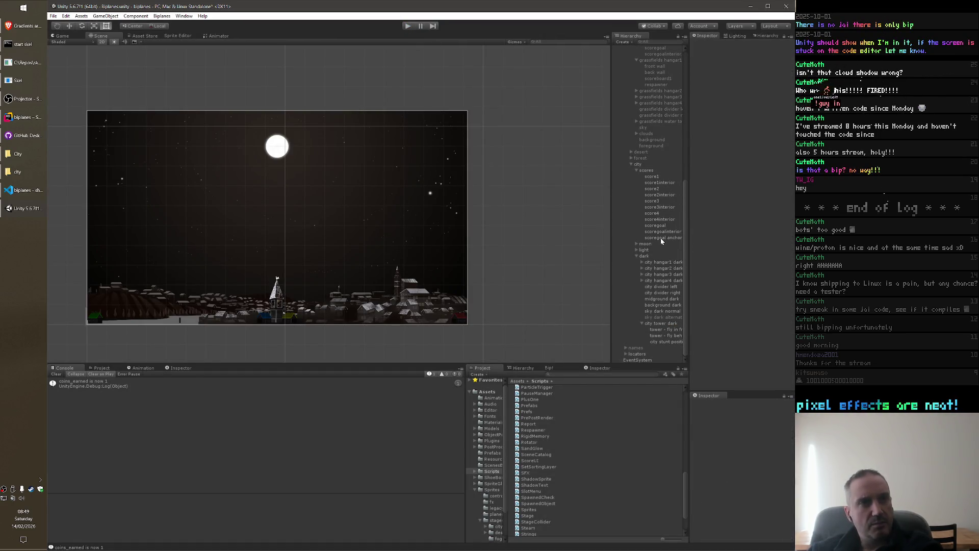
left_click_drag(662, 238, 668, 323)
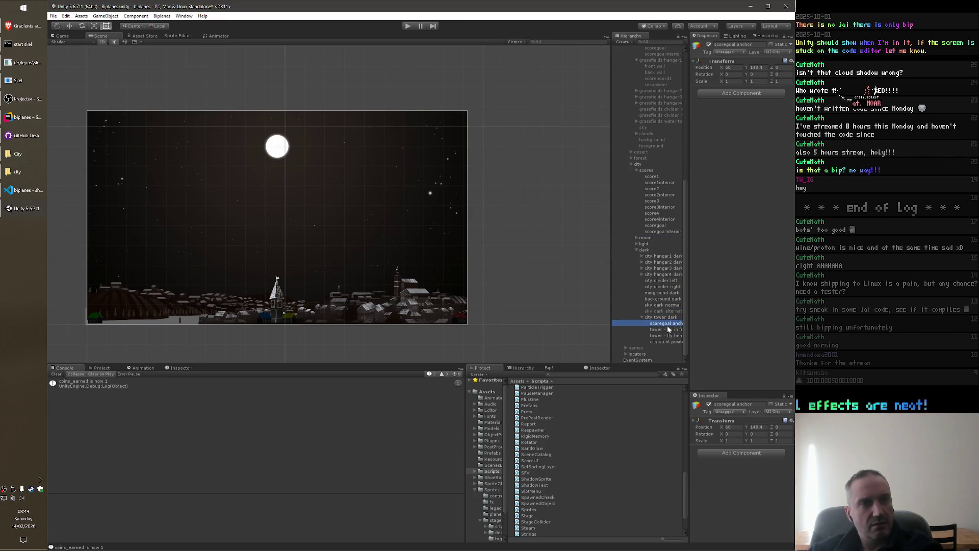
Enter play mode and start a Dogfight match.
left_click(407, 26)
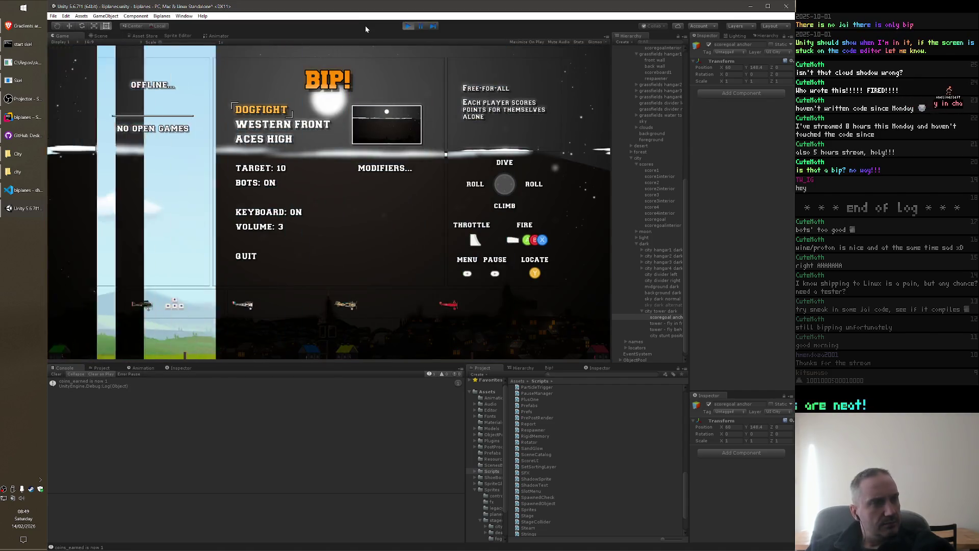
key("Right")
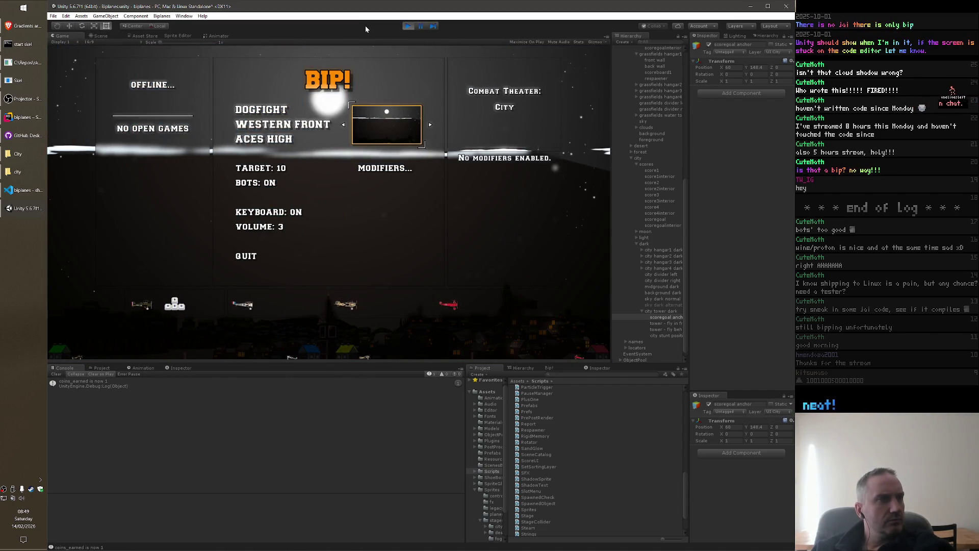
key("Down")
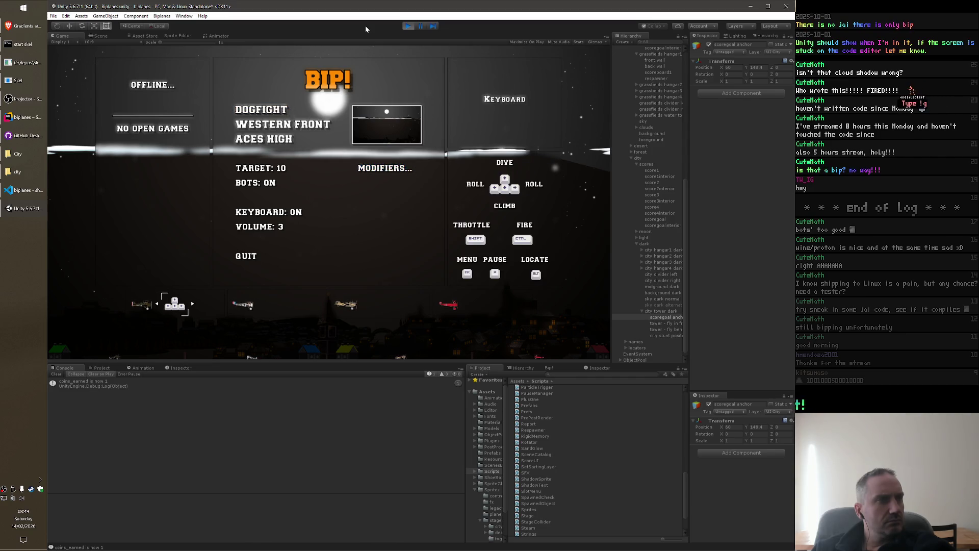
key("Up")
key("Up")
key("Up")
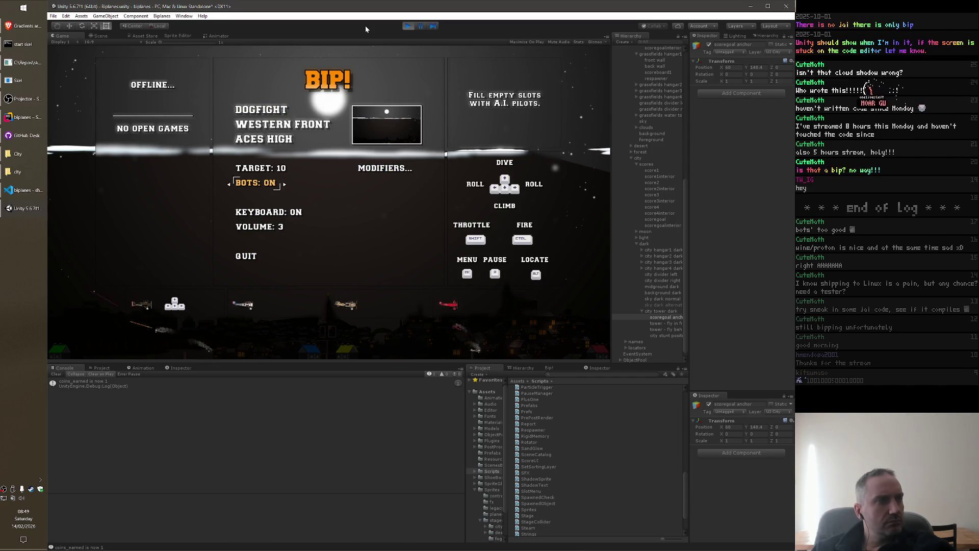
key("Up")
key("Return")
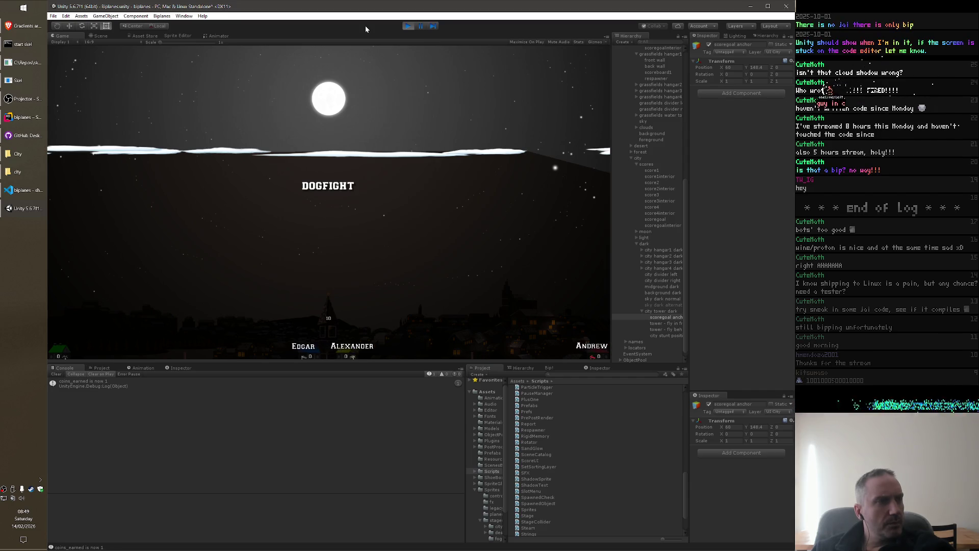
Enable the BIG modifier from the pause menu, resume the match, then stop play mode.
key("Escape")
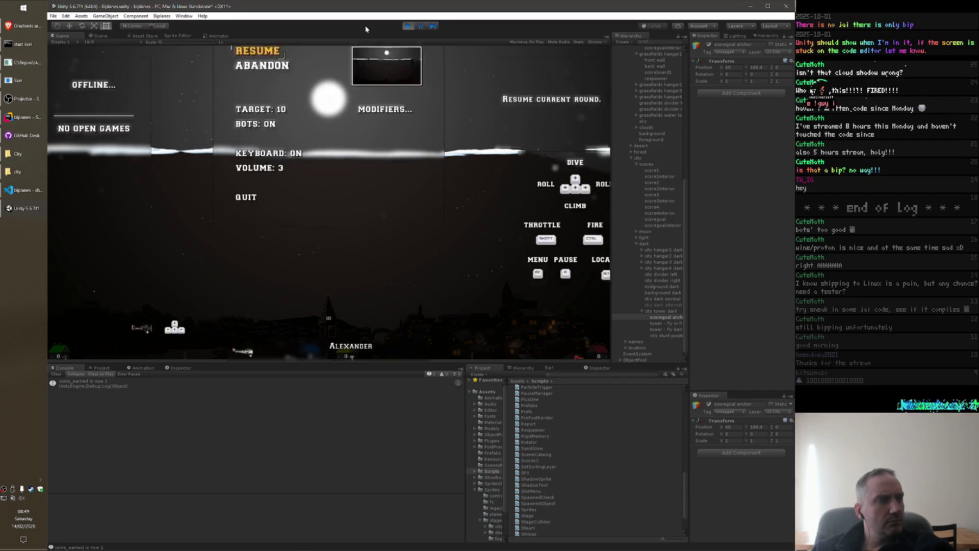
key("Down")
key("Right")
key("Return")
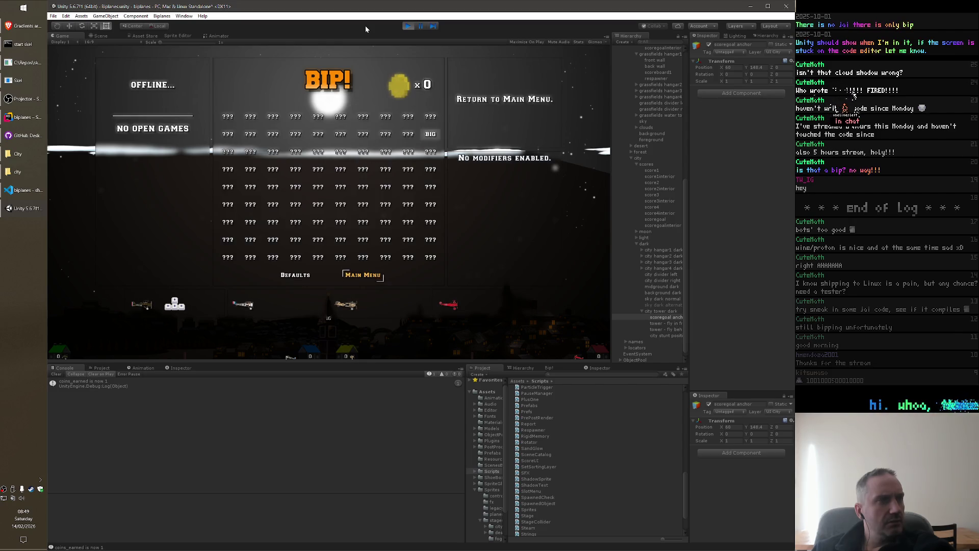
key("Return")
key("Escape")
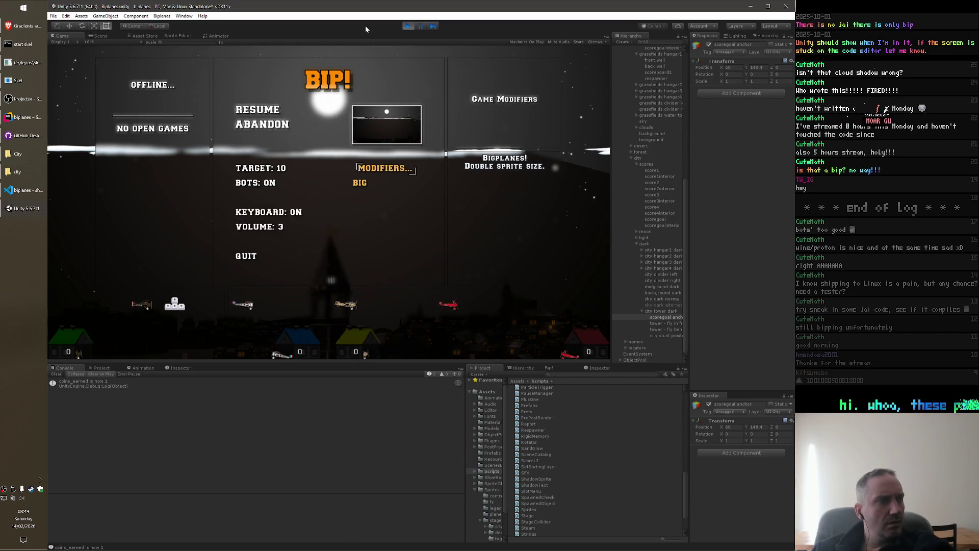
key("Escape")
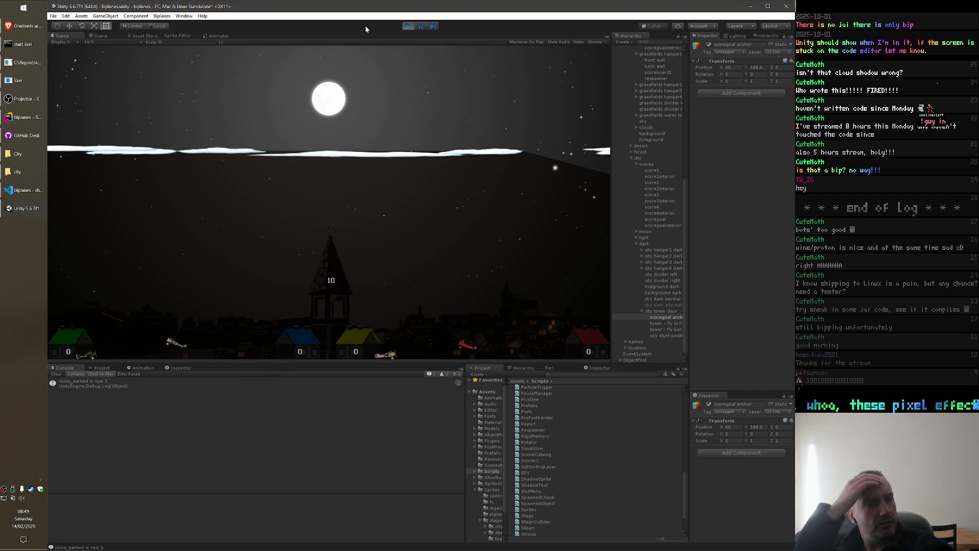
key("Escape")
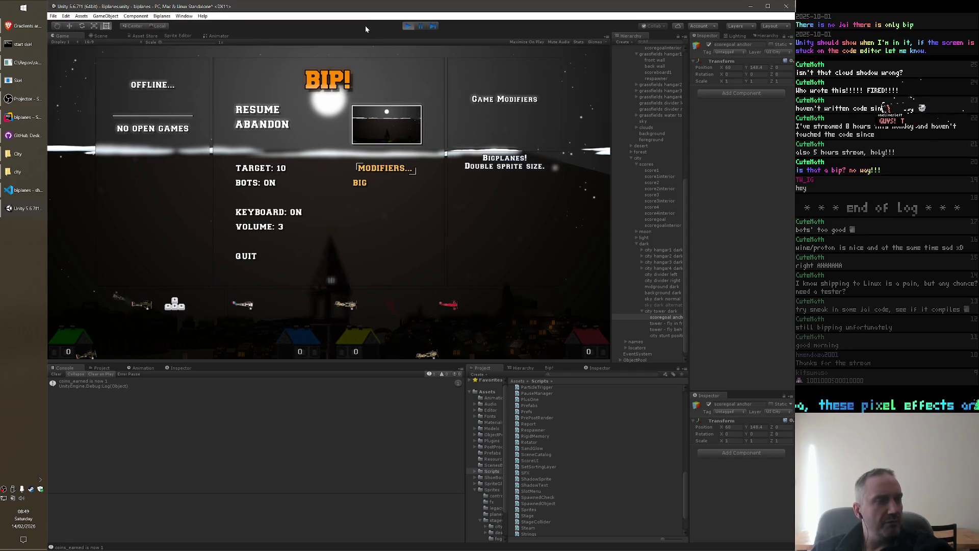
key("Escape")
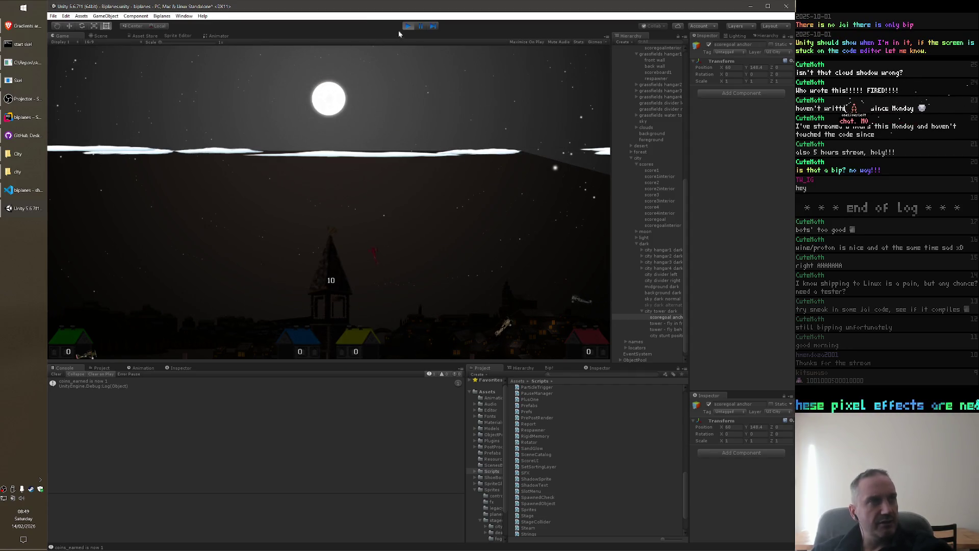
left_click(408, 26)
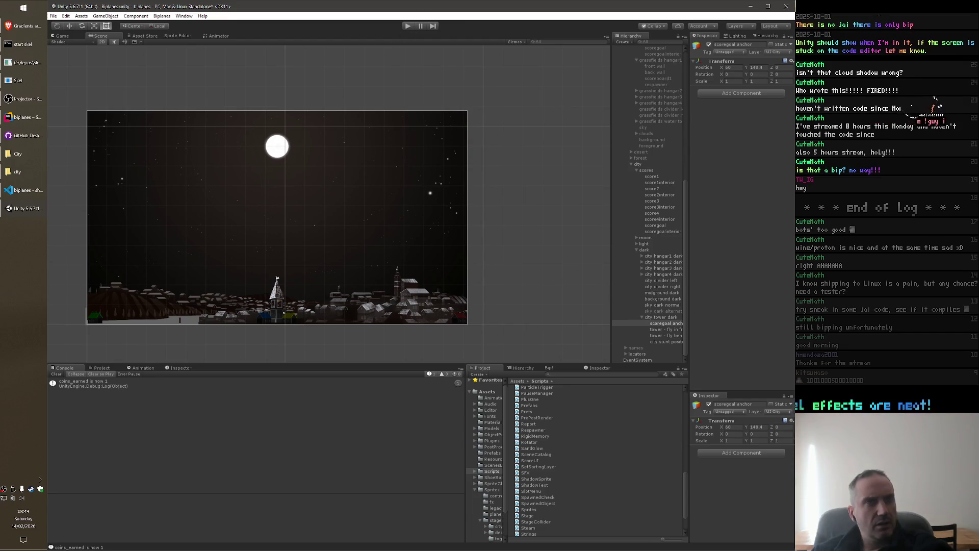
Set the Text Mesh text to 10 on scoregoal and scoregoalinterior.
left_click(662, 324)
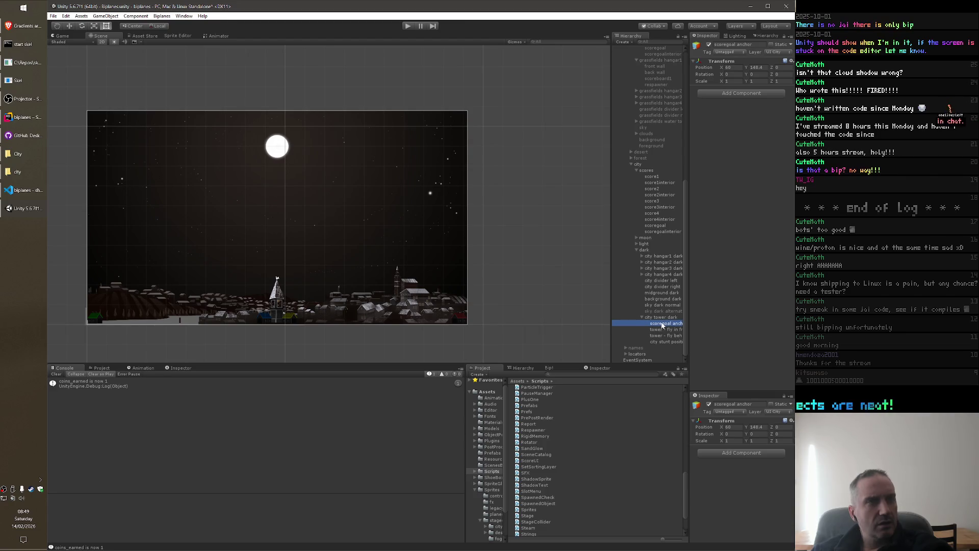
left_click(658, 226)
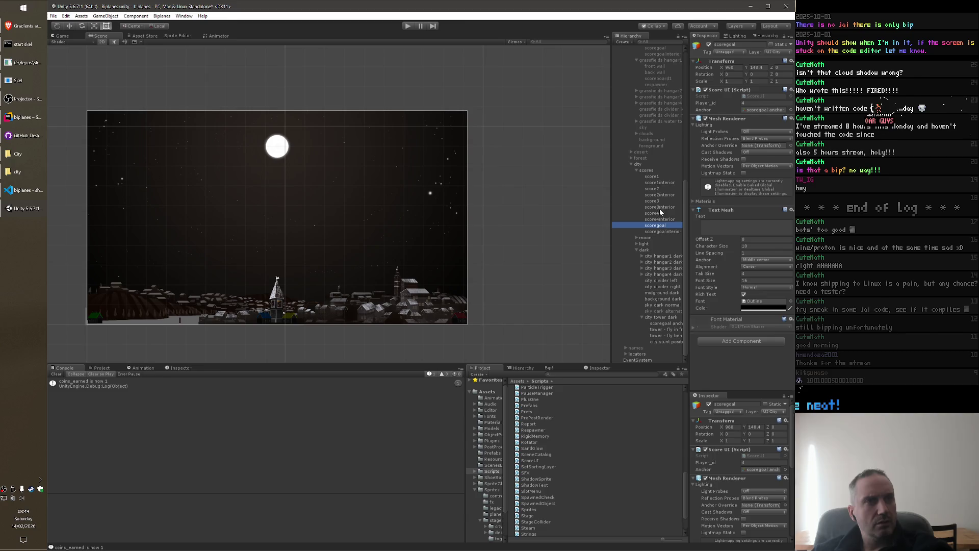
left_click(721, 224)
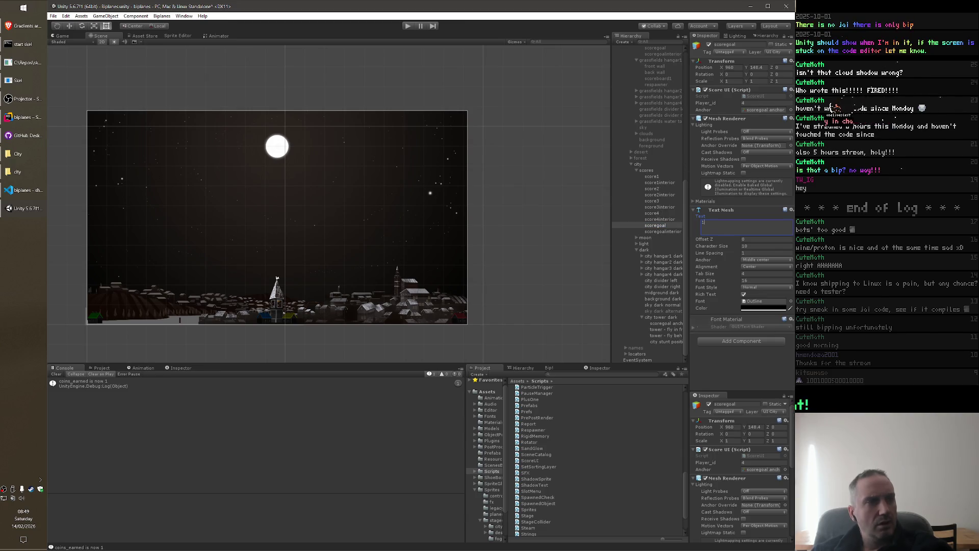
type("0")
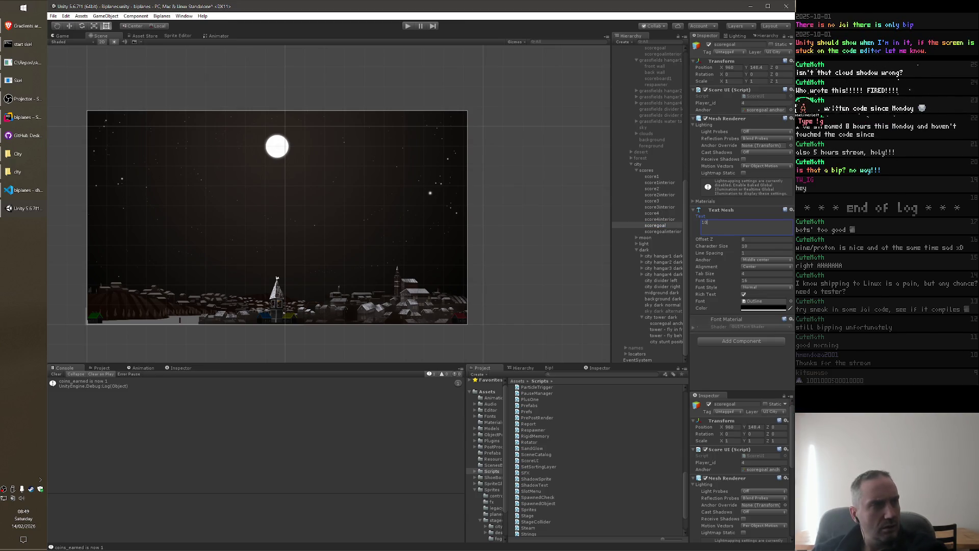
left_click(662, 232)
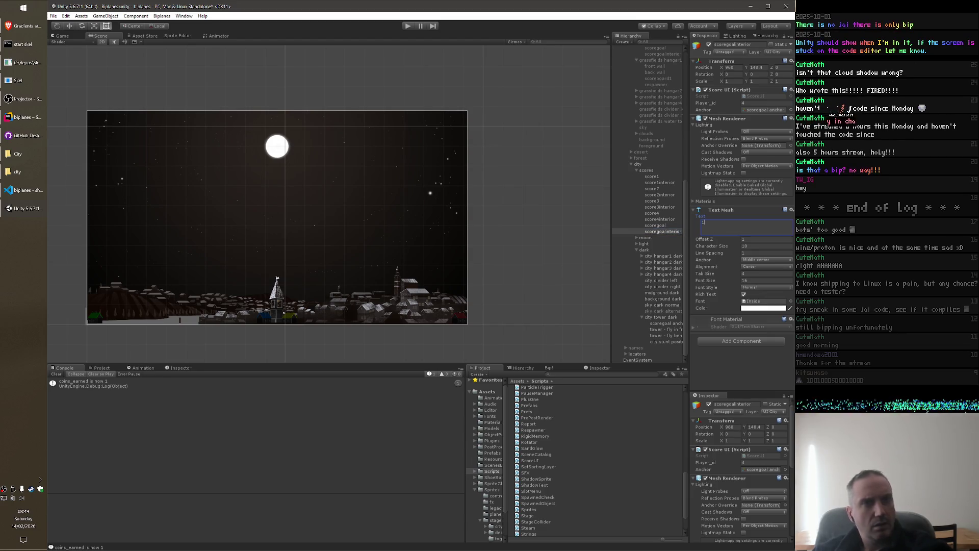
key("Return")
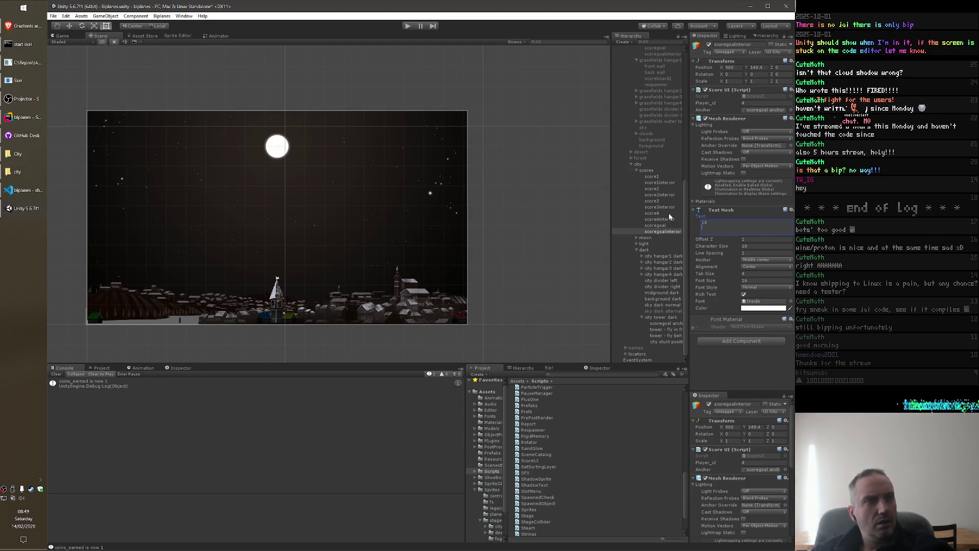
left_click(661, 231)
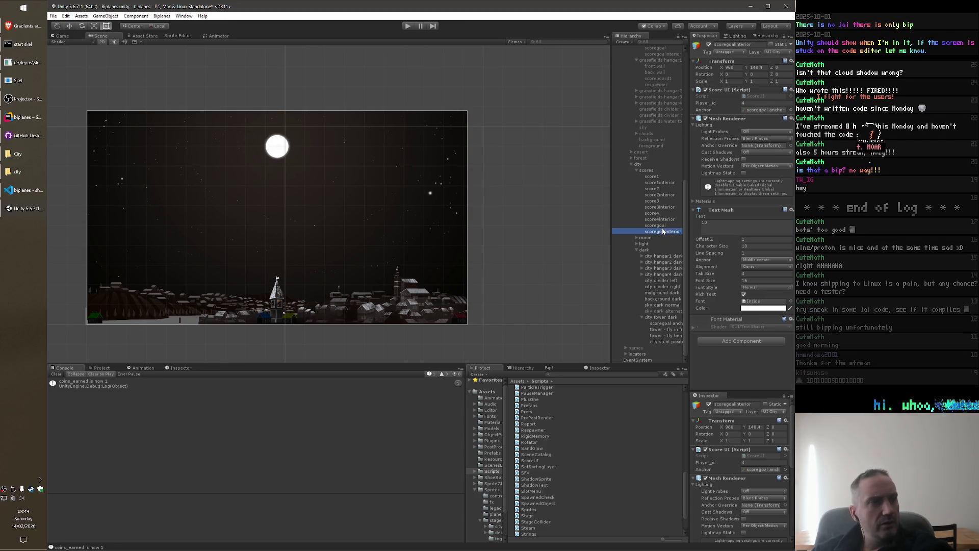
Compare the two score-goal text objects and select both together.
key("Up")
key("Down")
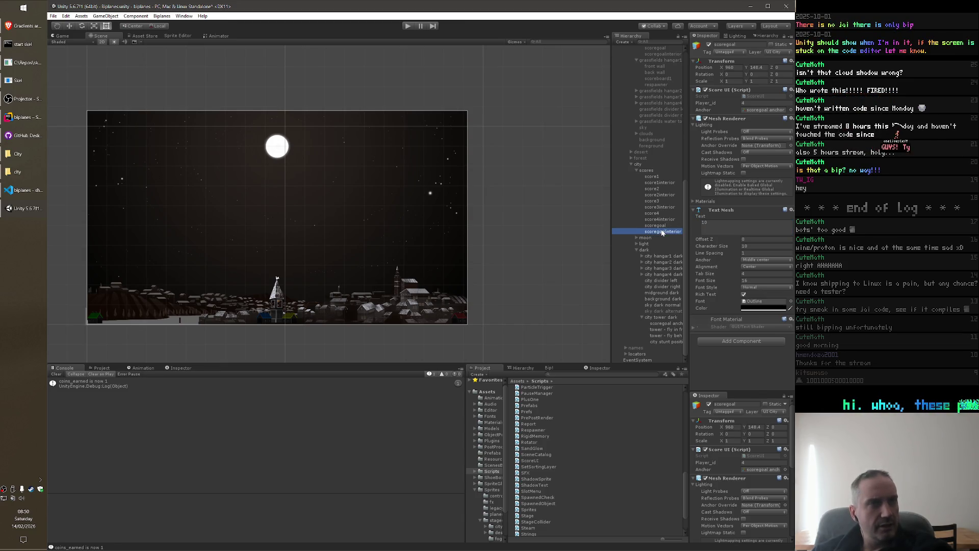
left_click(662, 227)
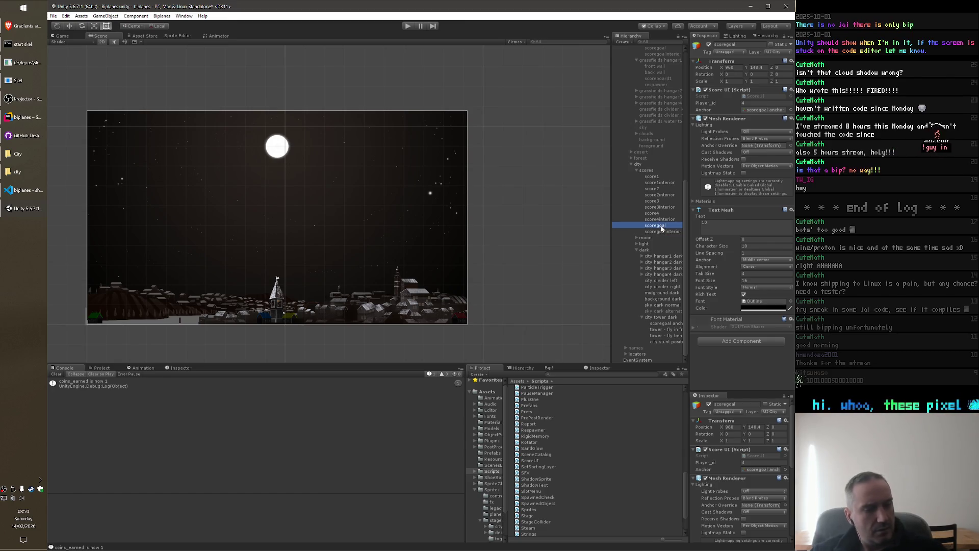
left_click(665, 232)
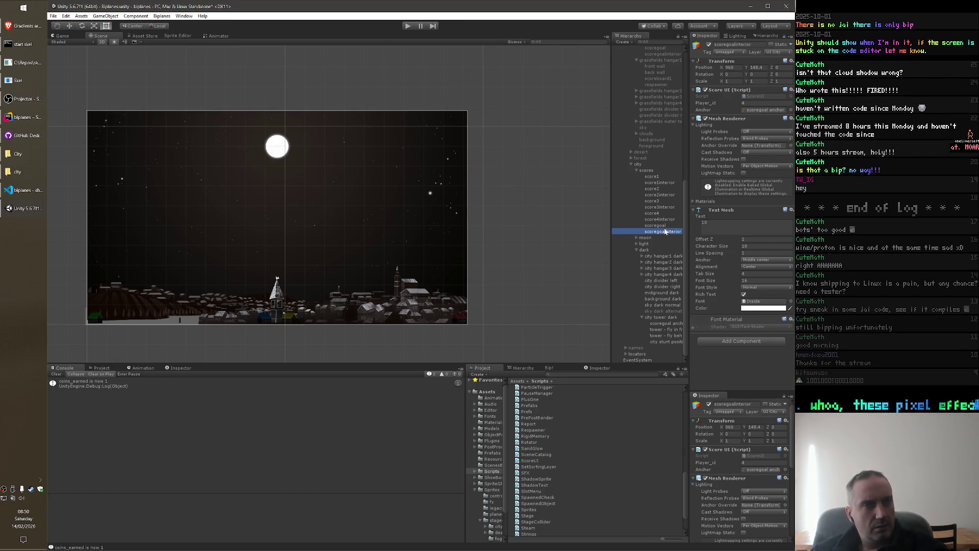
left_click(663, 226)
left_click(663, 231)
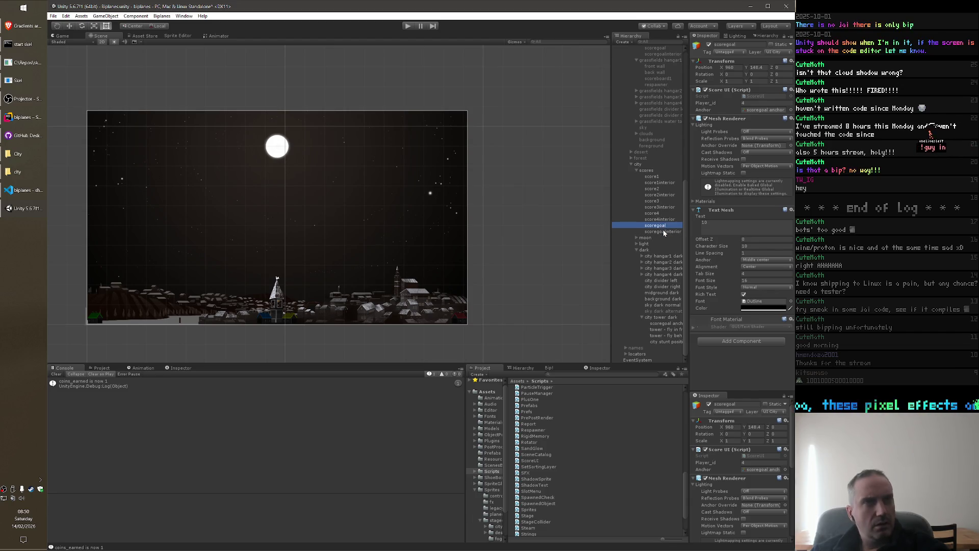
left_click(658, 225, "ctrl")
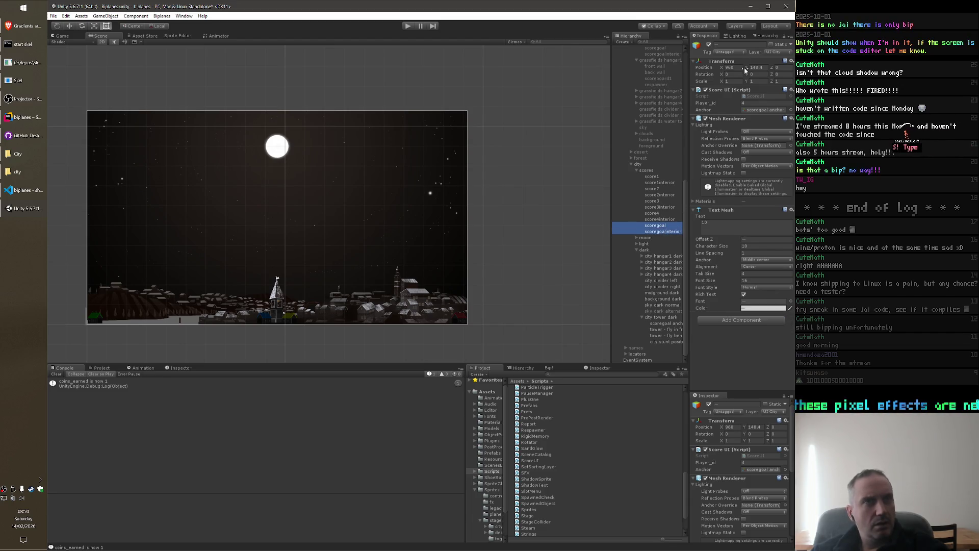
Scrub both texts' Position Y until the 10 sits on the tower at 28.6.
left_click_drag(747, 67, 696, 72)
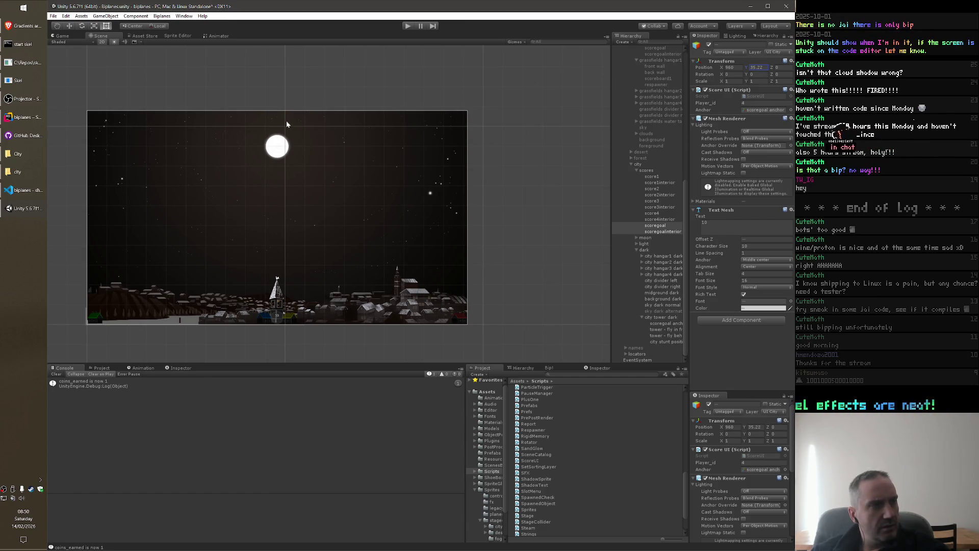
mouse_move(287, 123)
left_mouse_down()
mouse_move(258, 121)
mouse_move(269, 275)
left_mouse_up()
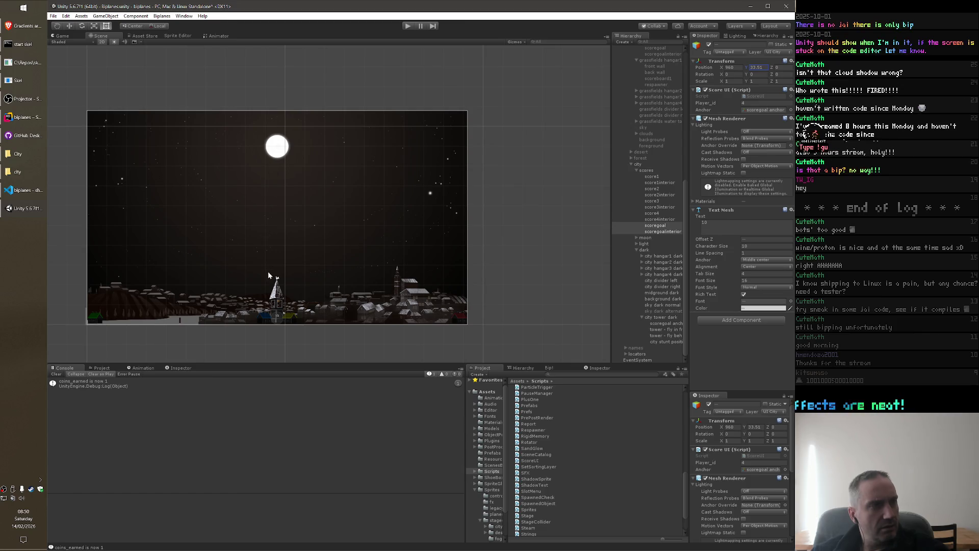
scroll(269, 276, "up", 10)
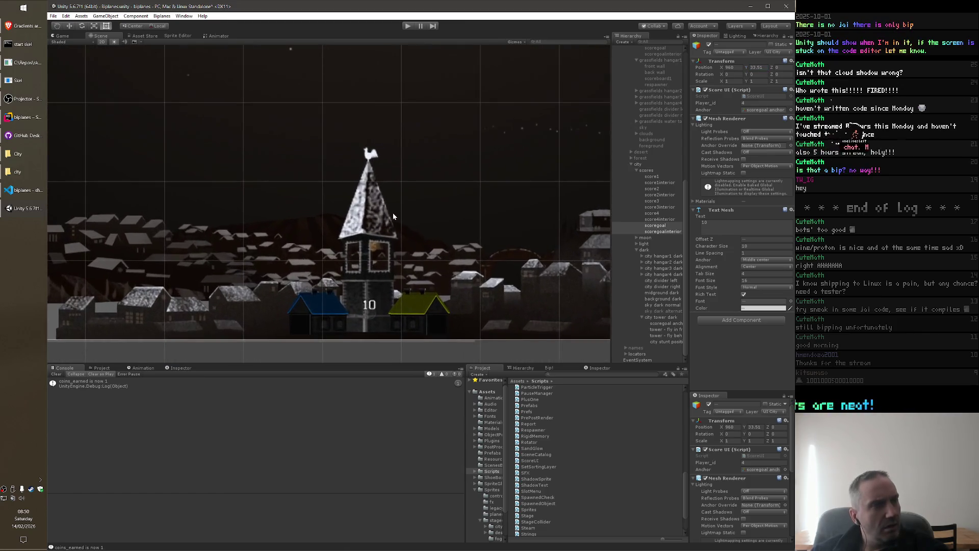
mouse_move(748, 65)
left_mouse_down()
mouse_move(776, 68)
mouse_move(757, 67)
left_mouse_up()
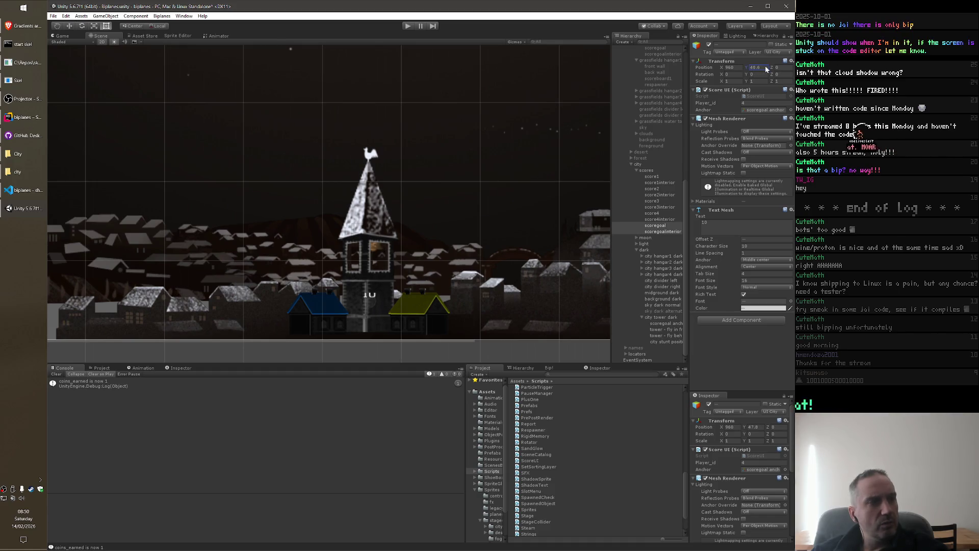
left_click_drag(774, 68, 737, 69)
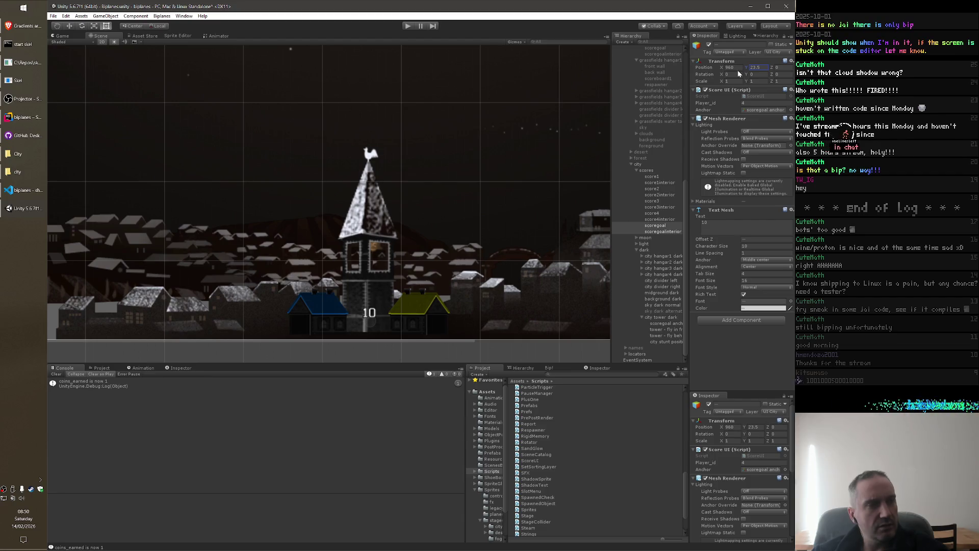
left_click_drag(747, 72, 757, 69)
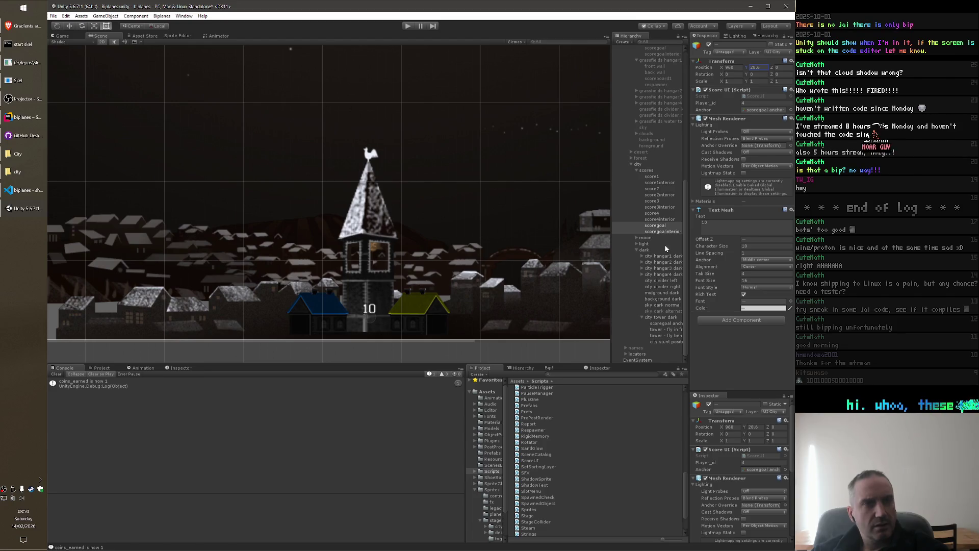
left_click(666, 322)
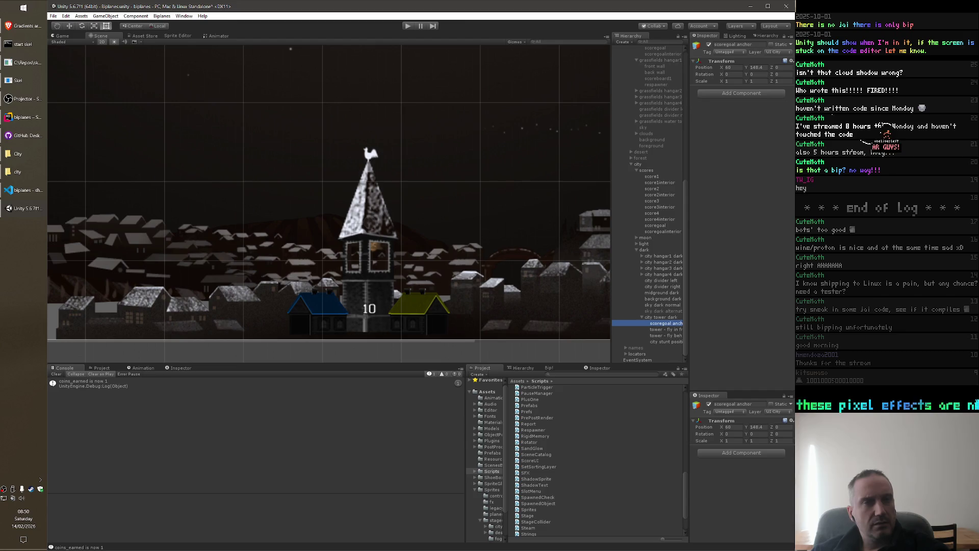
Set the scoregoal anchor's Position Y to 28.6.
left_click(755, 67)
type("28")
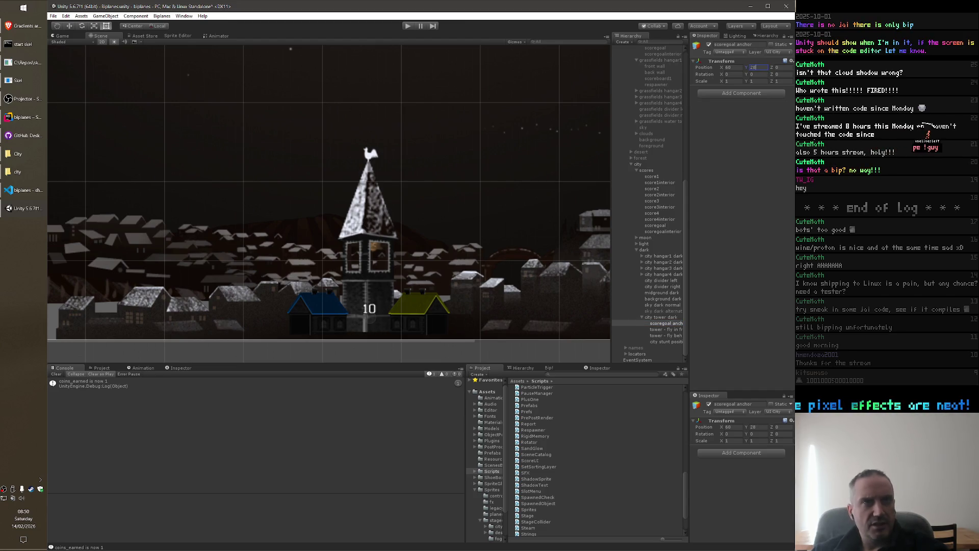
type(".6")
left_click(668, 318)
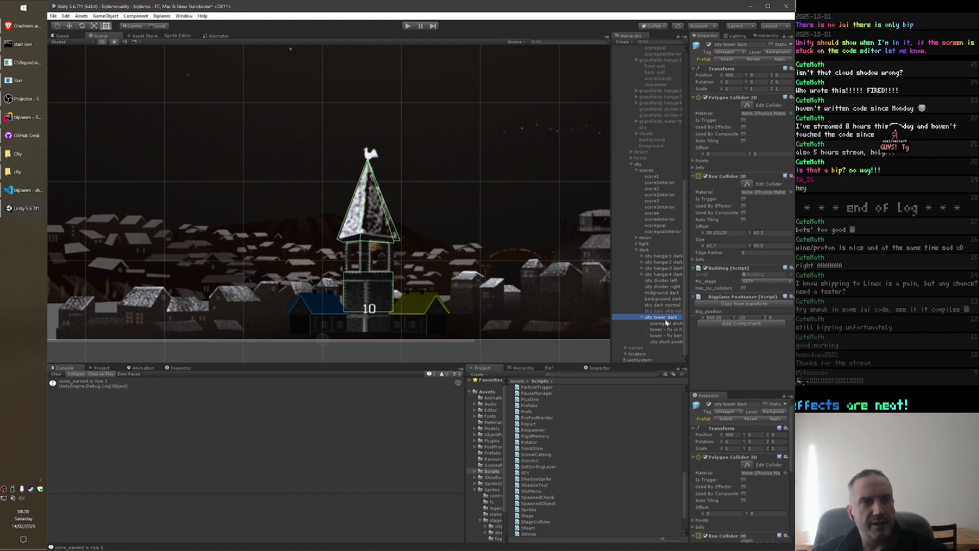
Check the Anchor field on the scoregoal and scoregoalinterior texts.
left_click(666, 324)
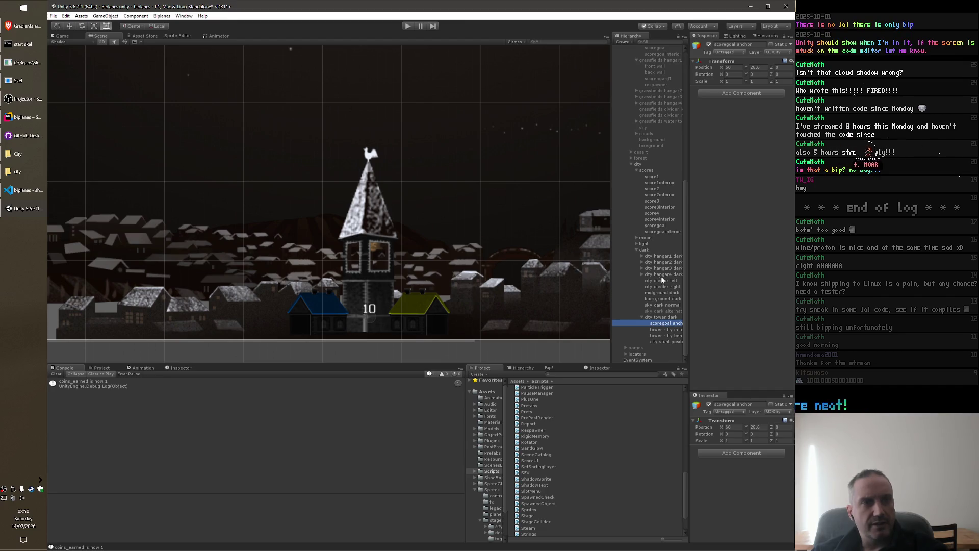
left_click(657, 226)
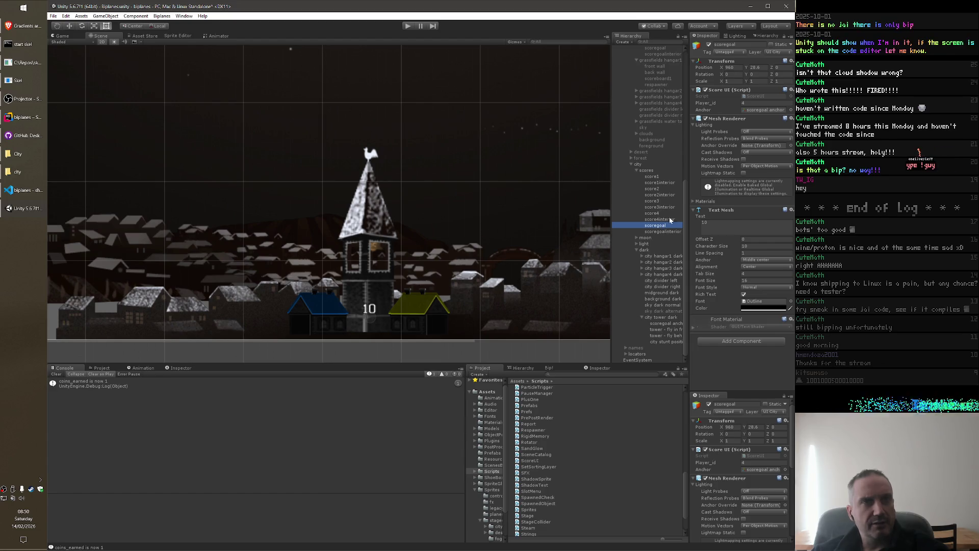
left_click(764, 109)
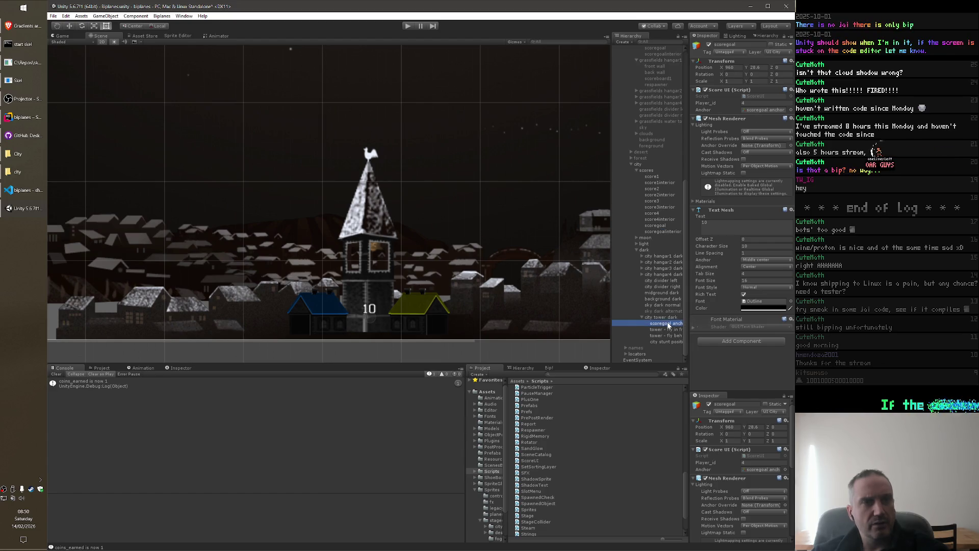
left_click(668, 231)
left_click(765, 110)
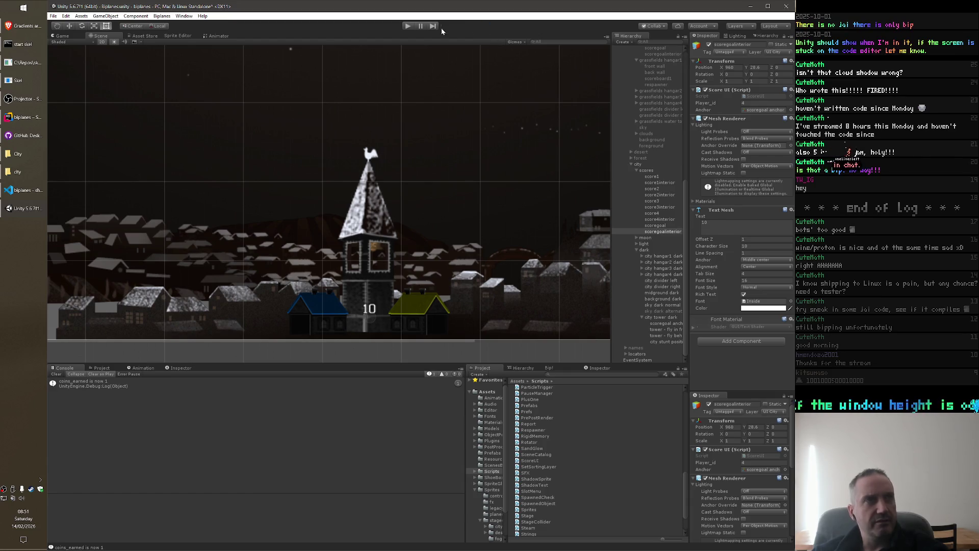
Start play mode, begin a Dogfight, and turn the BIG modifier off in the Modifiers grid.
left_click(408, 26)
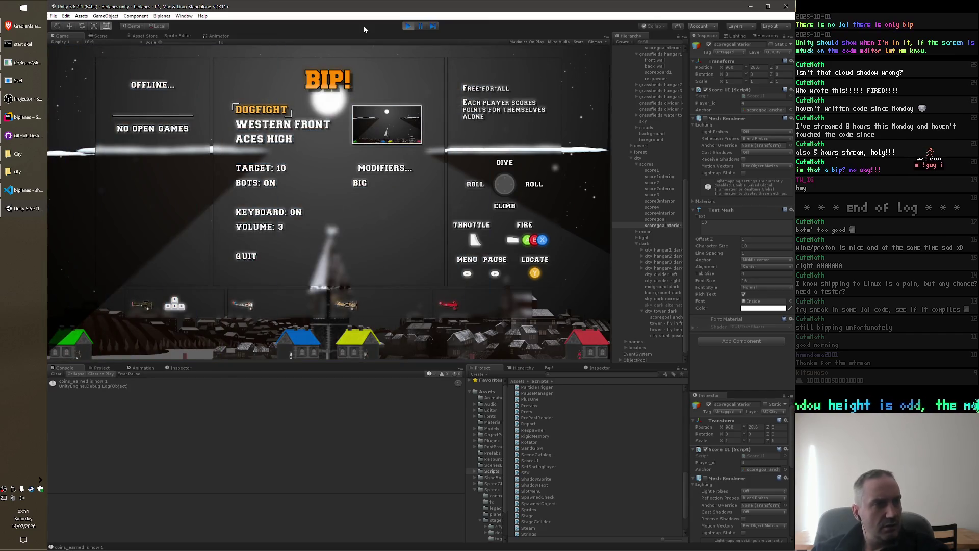
key("Return")
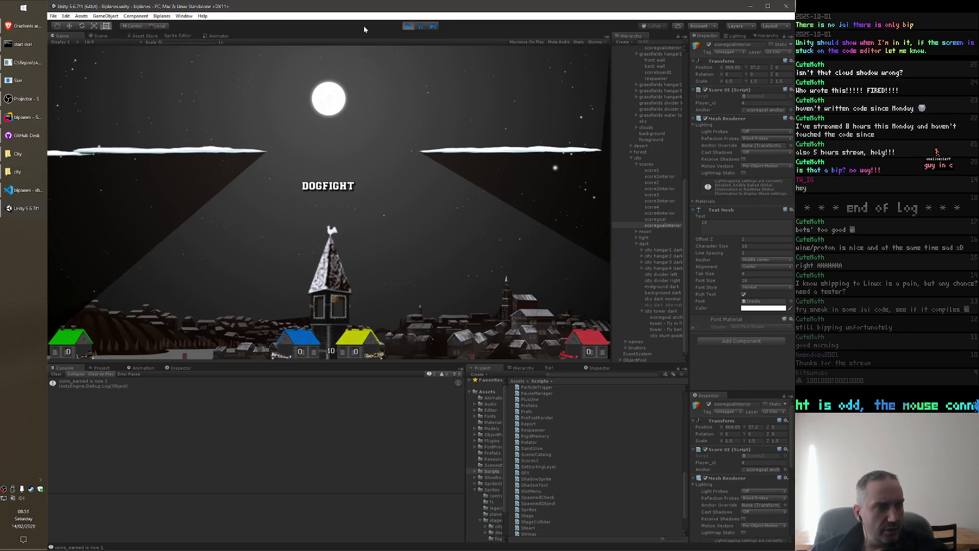
key("Escape")
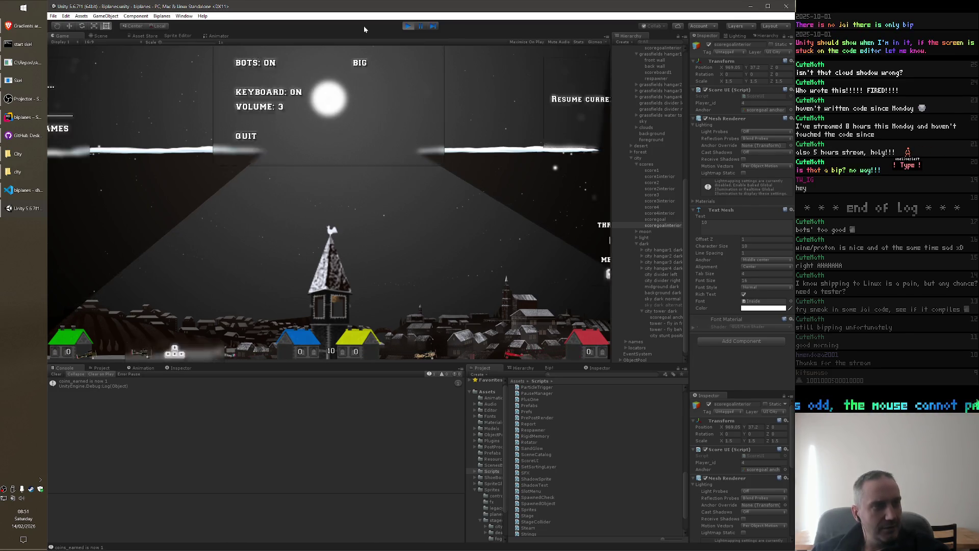
key("Down")
key("Return")
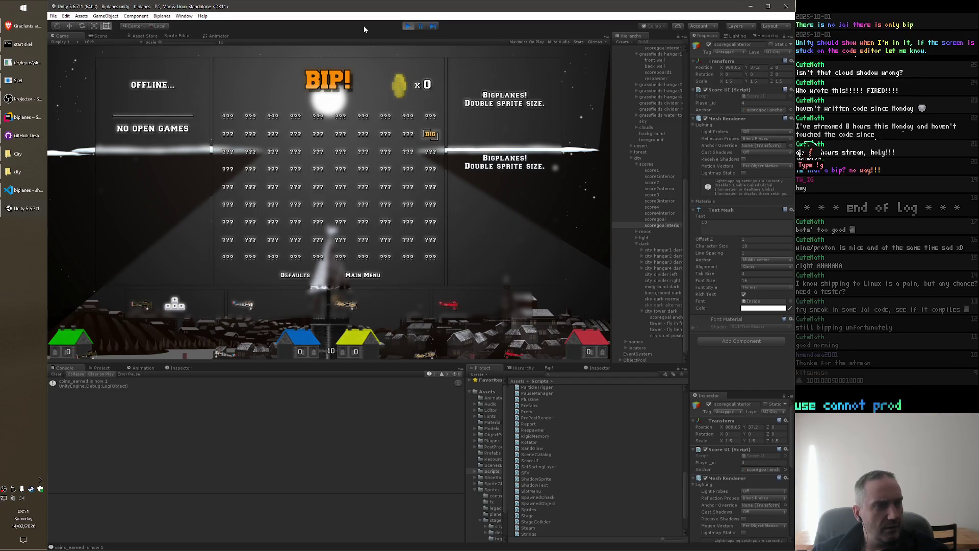
key("Return")
key("Return")
key("Return")
key("Return")
key("Return")
key("Return")
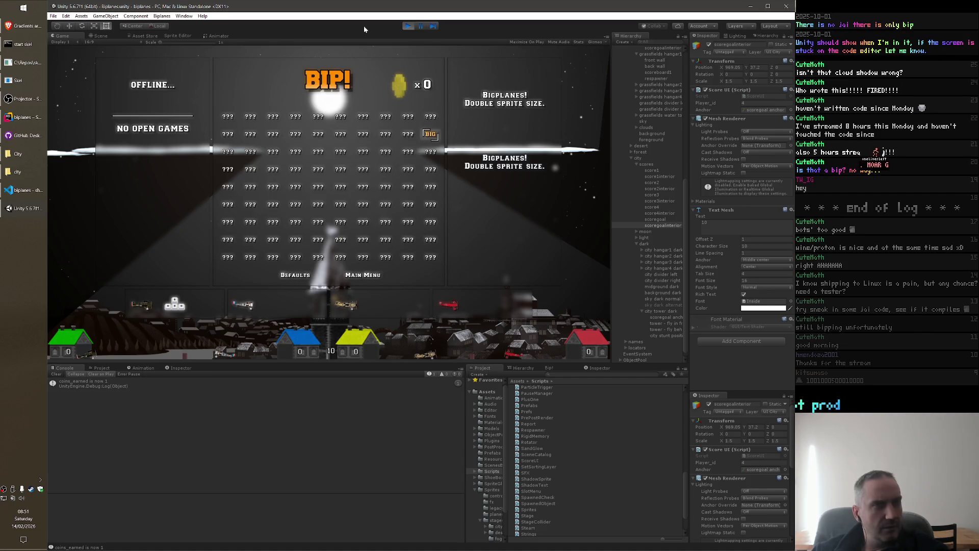
key("Return")
key("Return")
key("Return")
key("Return")
key("Return")
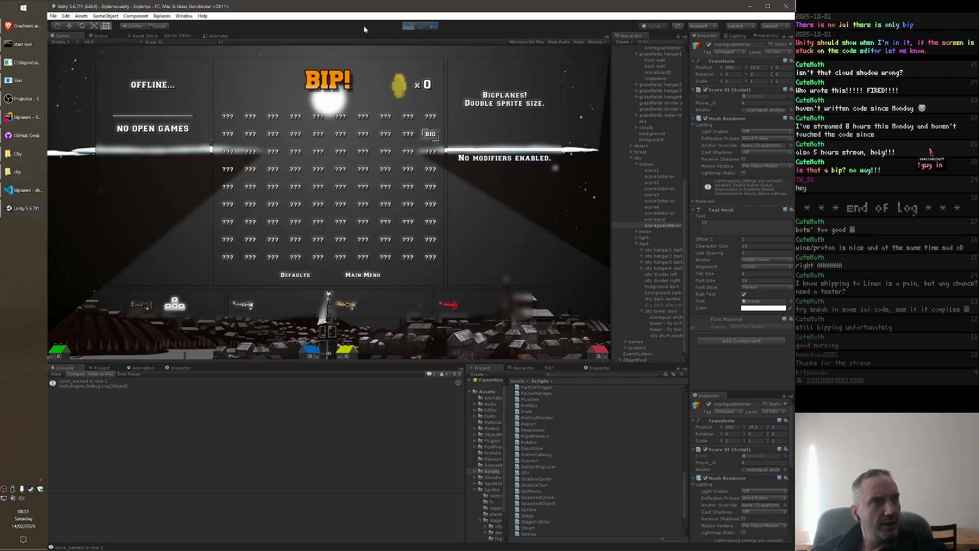
Stop play mode and inspect the scoregoal anchor, city tower dark, score texts and stunt positioner.
left_click(407, 26)
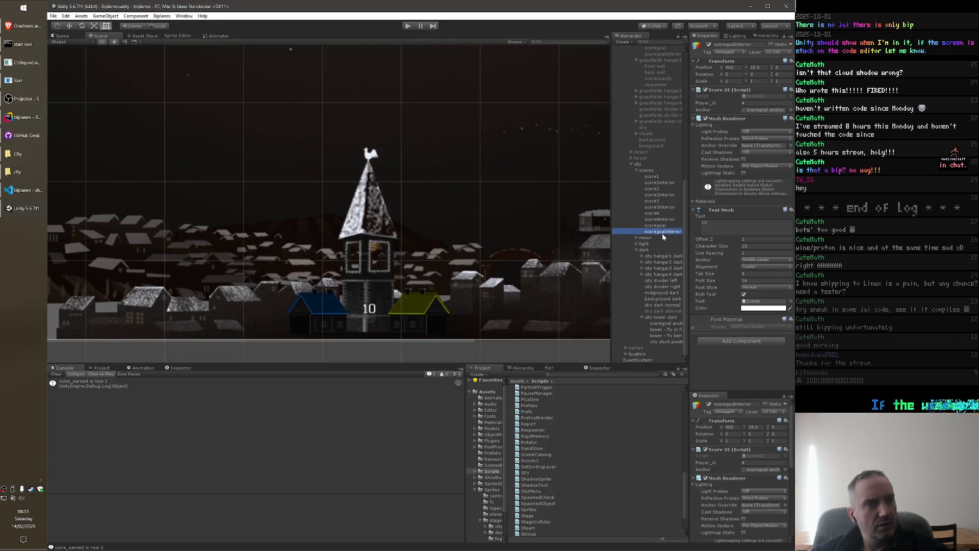
left_click(668, 323)
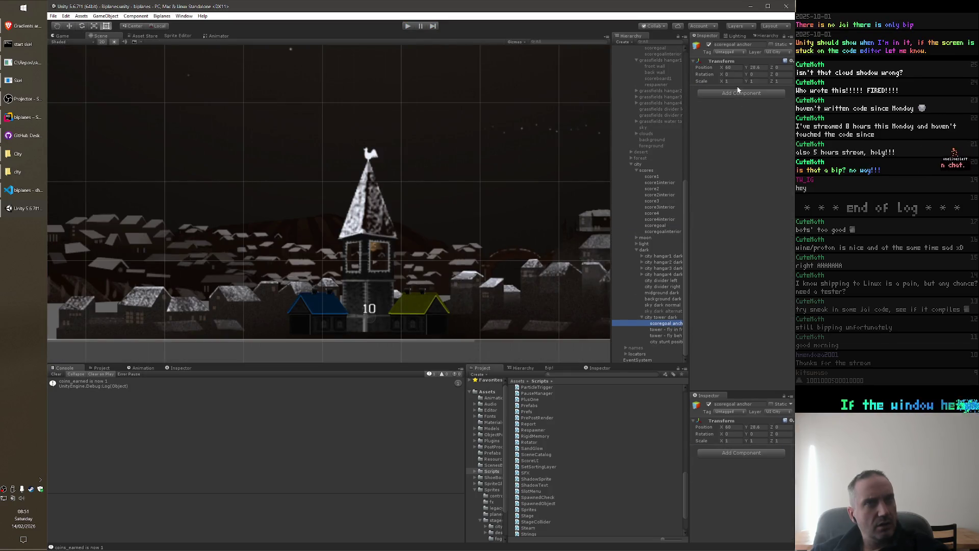
left_click(730, 67)
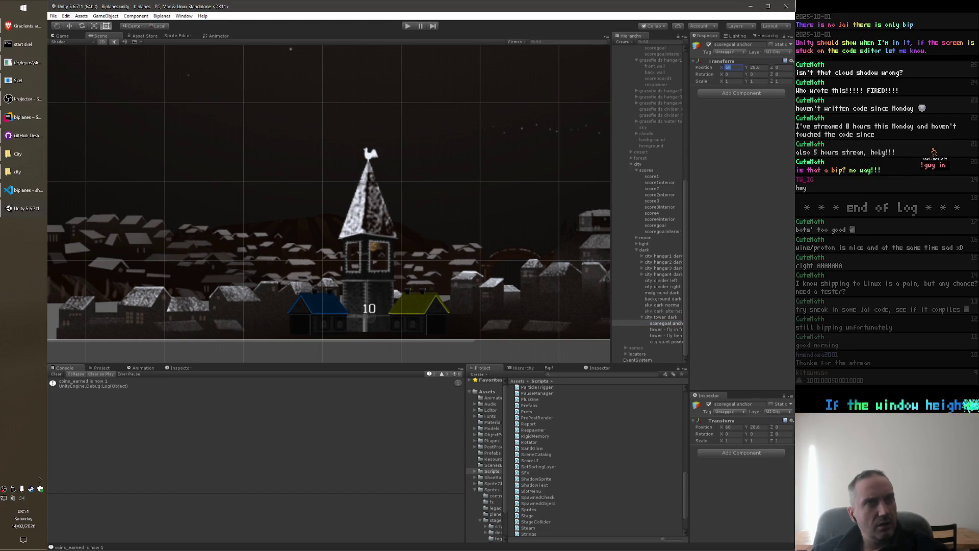
left_click(665, 320)
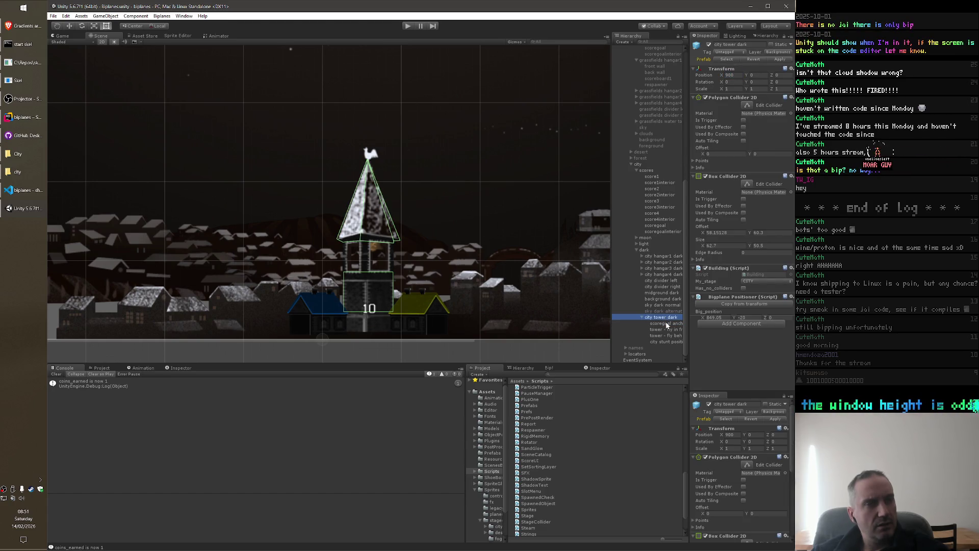
left_click(667, 324)
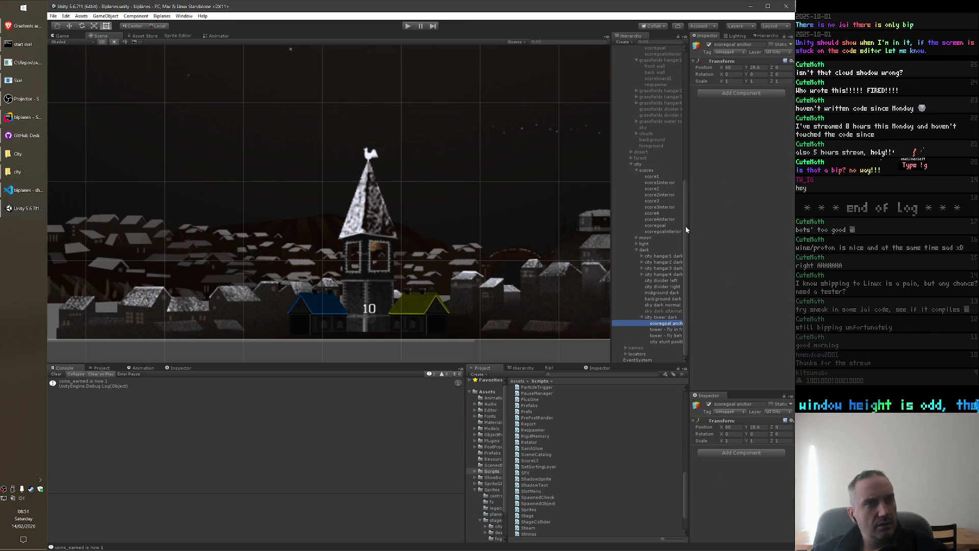
left_click(668, 226)
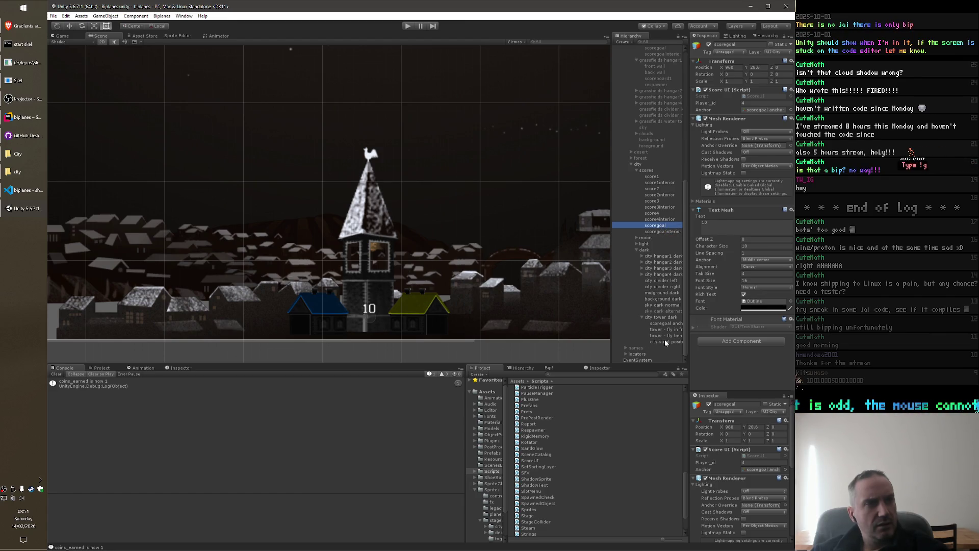
left_click(661, 226)
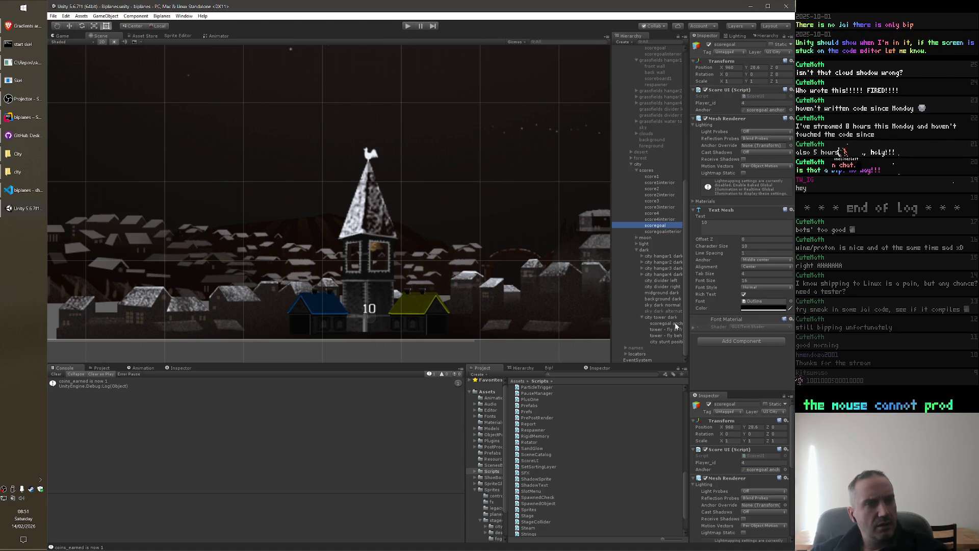
left_click(657, 342)
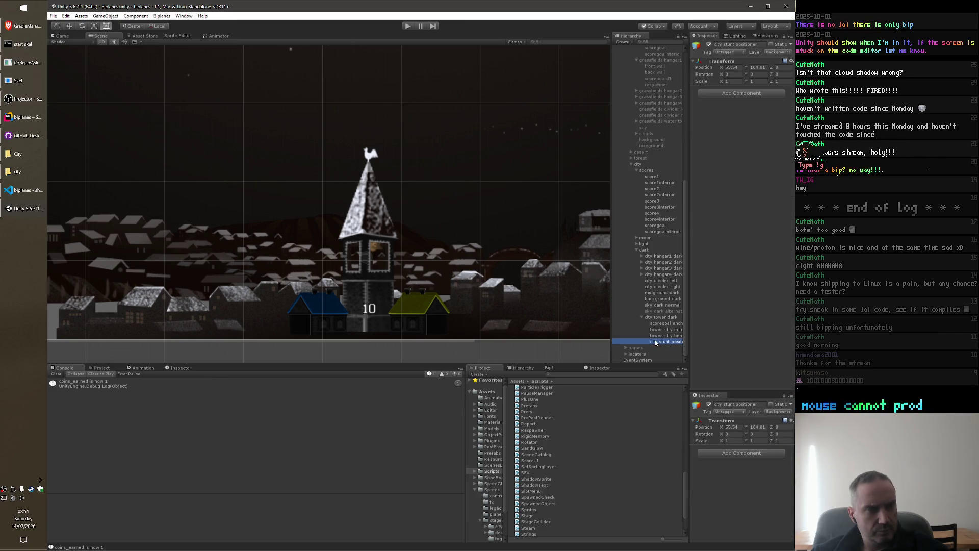
left_click(659, 325)
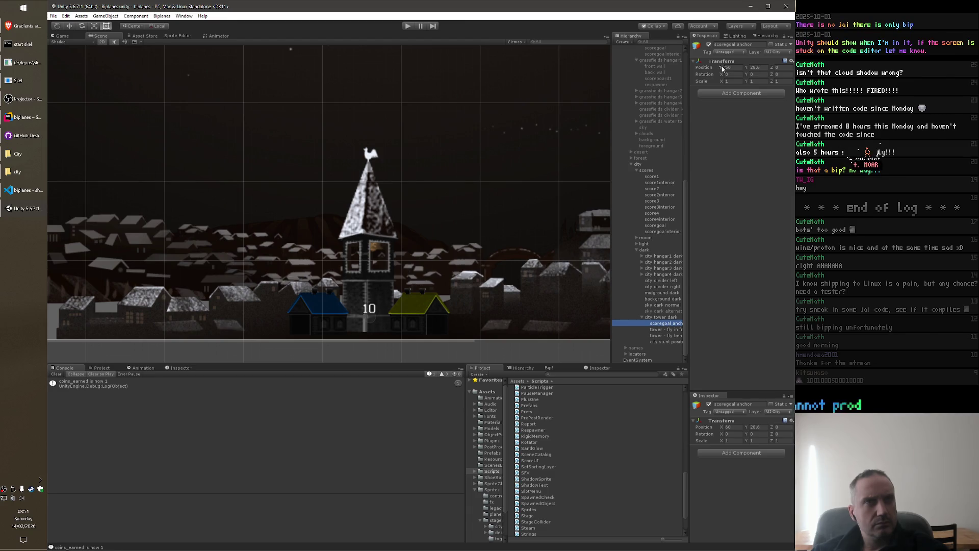
Nudge the anchor X from 60 to 59.73, give anchor and both texts X 957.5, then play.
left_click_drag(722, 69, 715, 68)
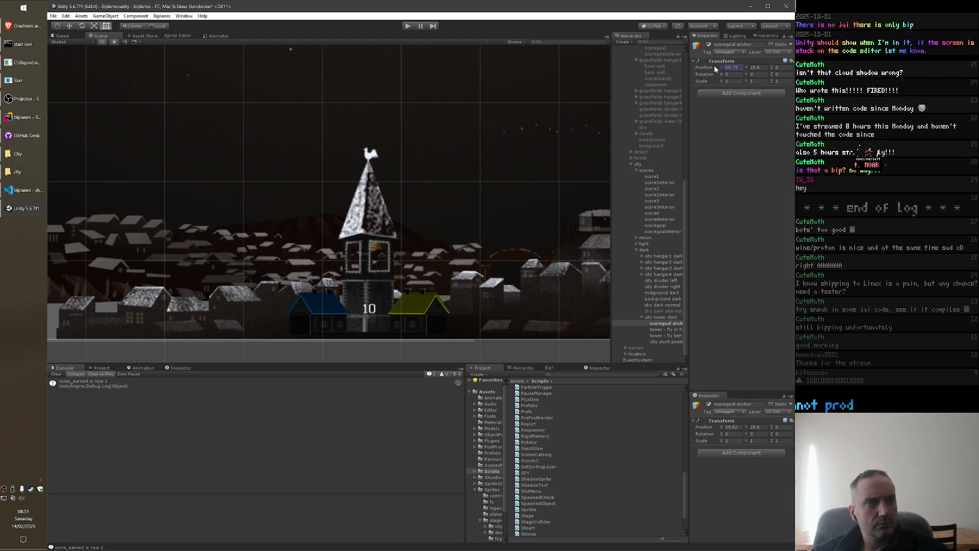
left_click(657, 225)
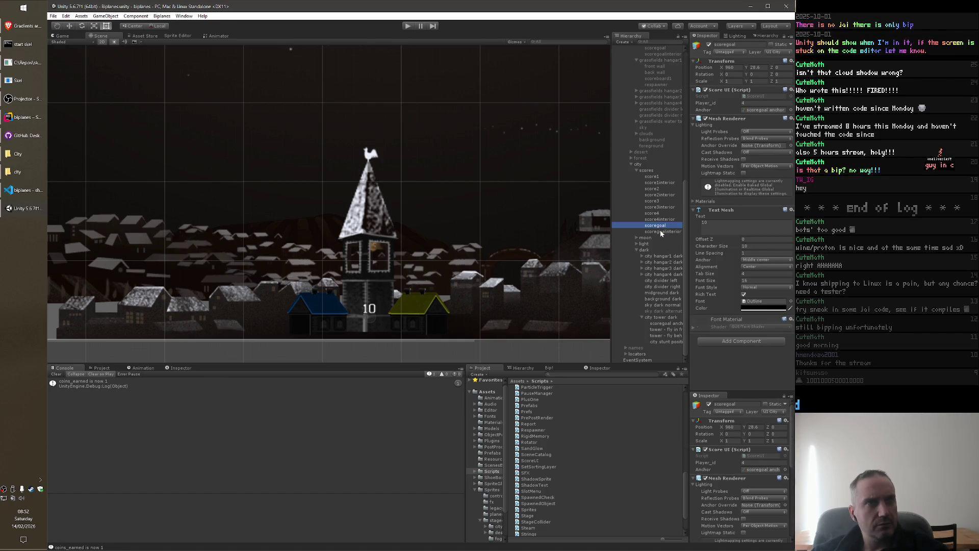
left_click(661, 232)
left_click(659, 226)
left_click(661, 232)
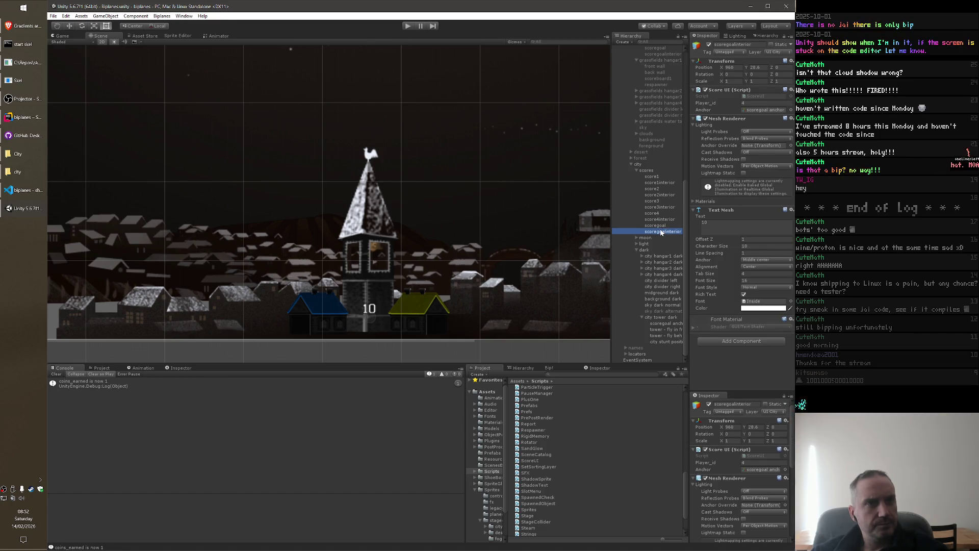
key("shift+Up")
left_click(665, 324, "ctrl")
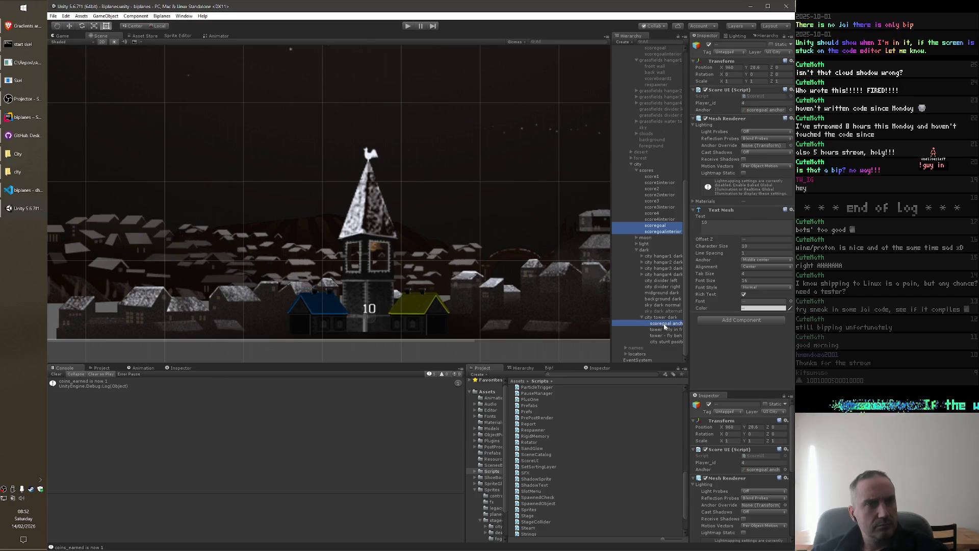
left_click(722, 67)
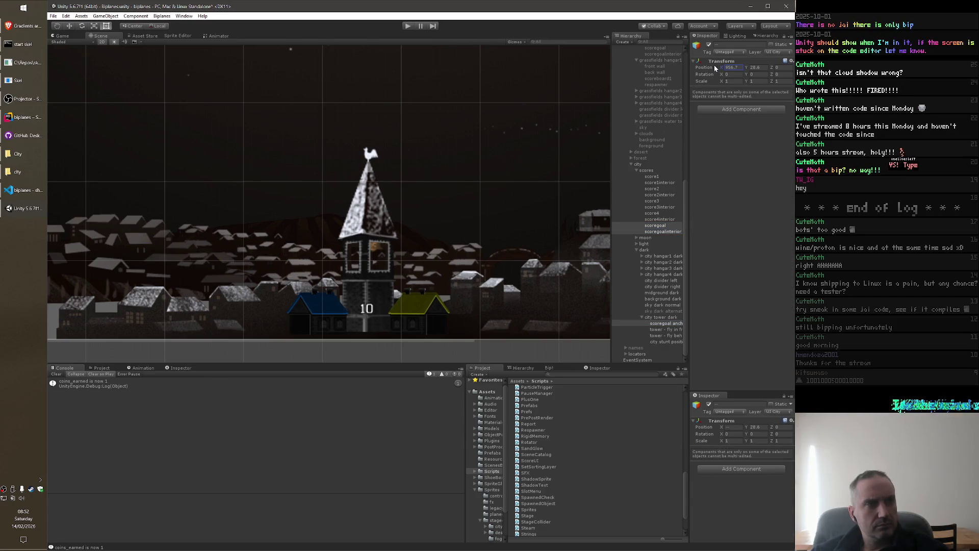
left_click(408, 26)
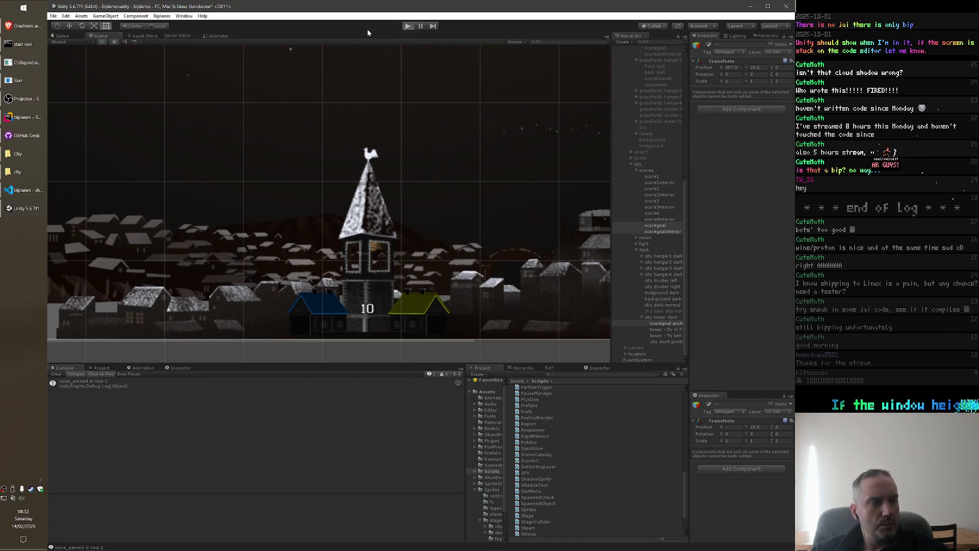
Start a Dogfight, enable the BIG modifier from the pause menu, and resume the match.
key("Return")
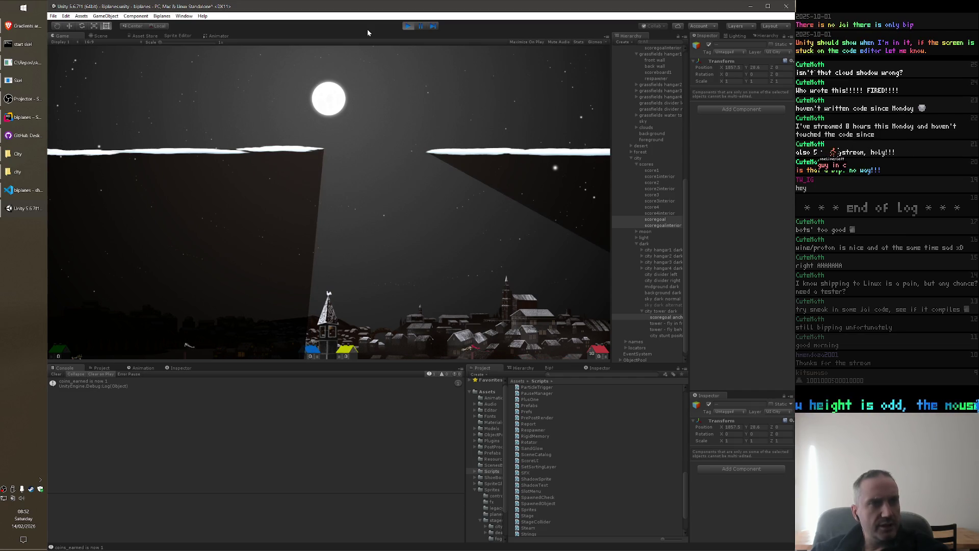
key("Escape")
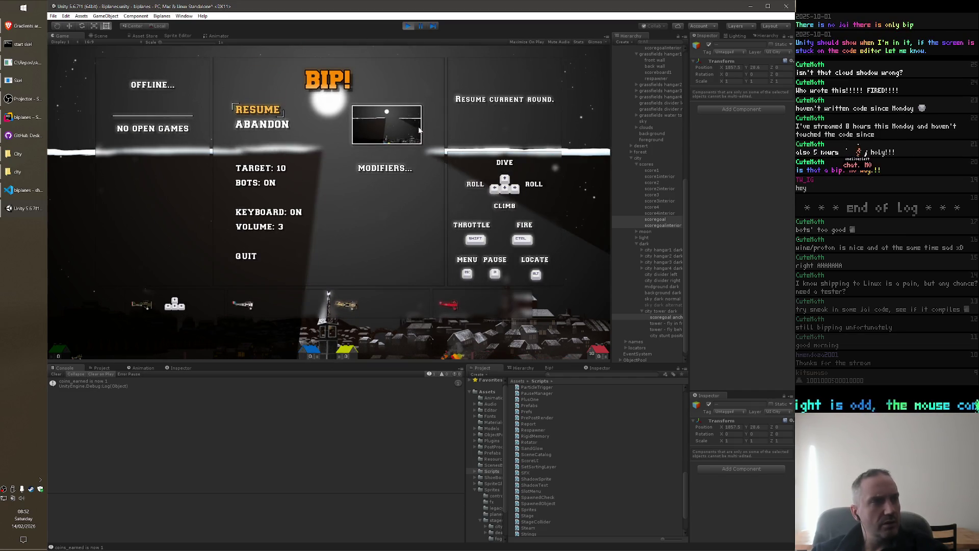
key("Down")
key("Return")
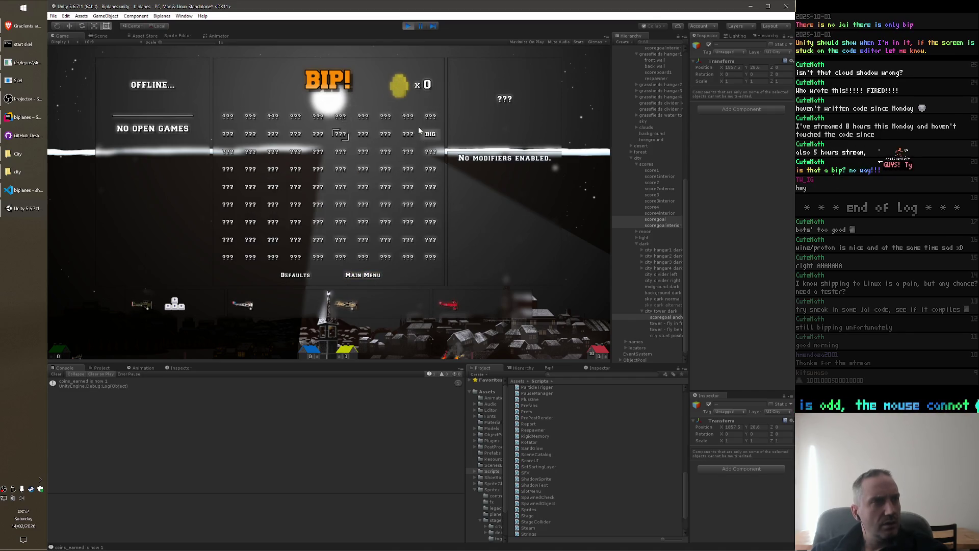
key("Right")
key("Right")
key("Right")
key("Return")
key("Escape")
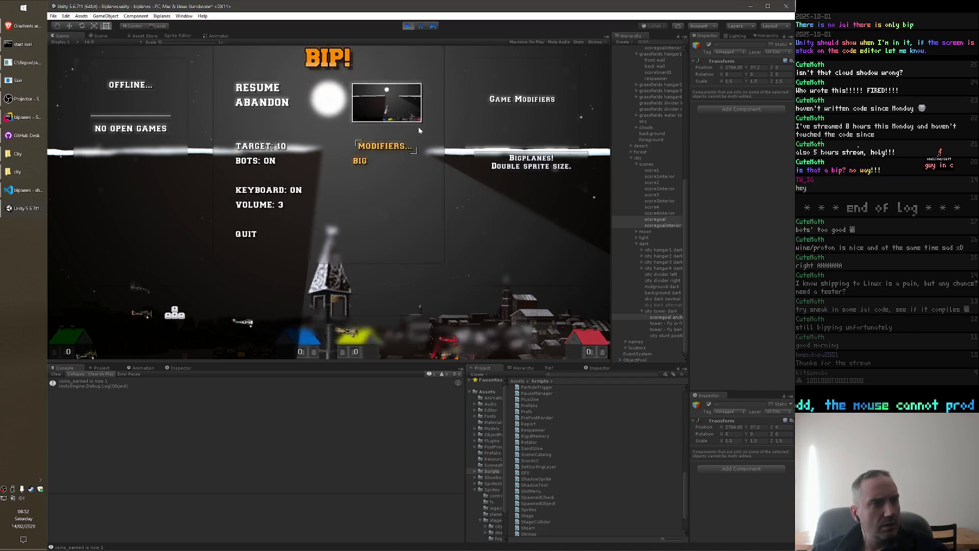
key("Escape")
During play, select the score-goal texts and then the scoregoal anchor.
left_click(665, 225)
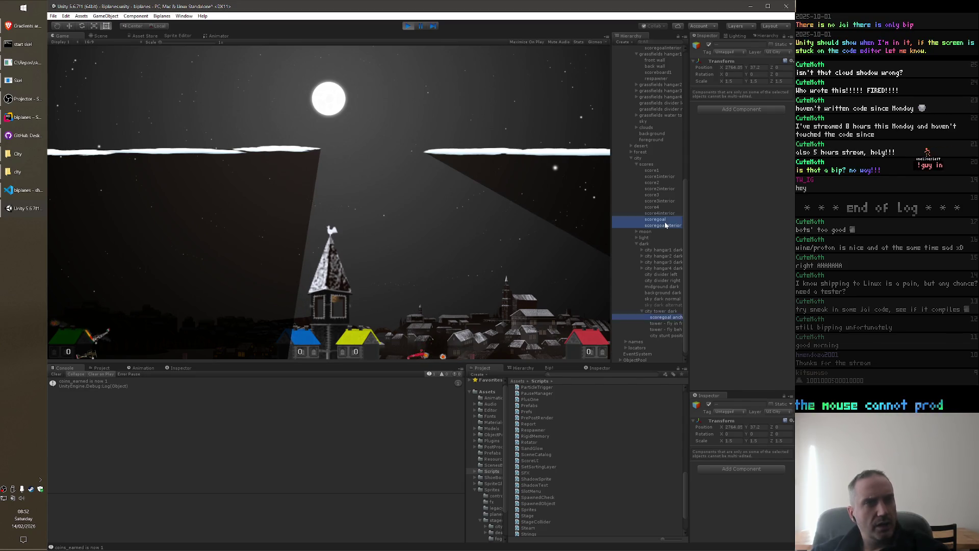
left_click(663, 219)
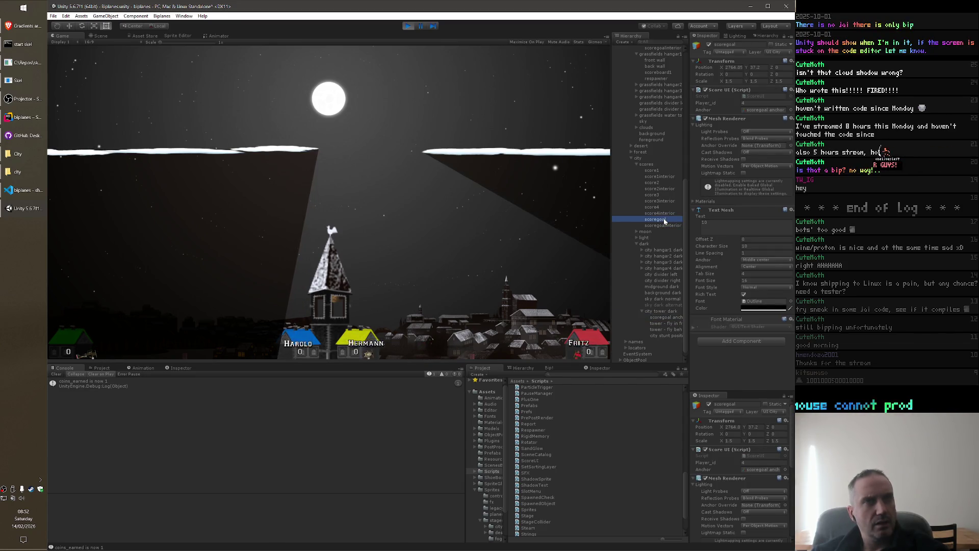
left_click(664, 225)
left_click(657, 218, "shift")
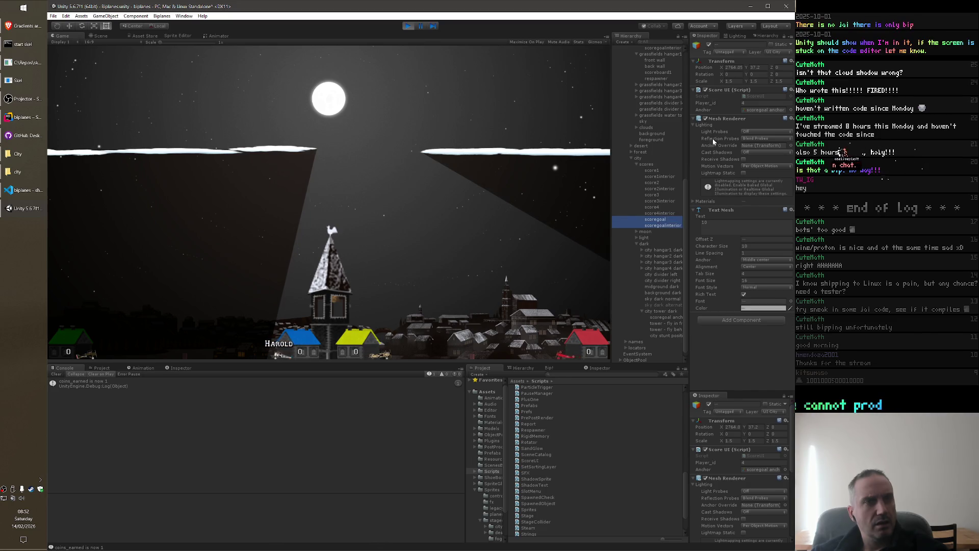
left_click(664, 317)
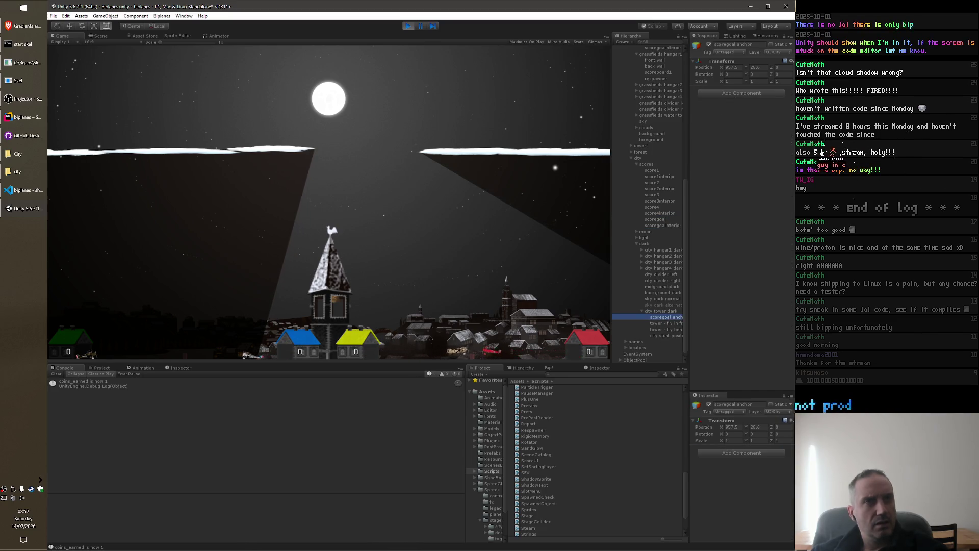
left_click(748, 67)
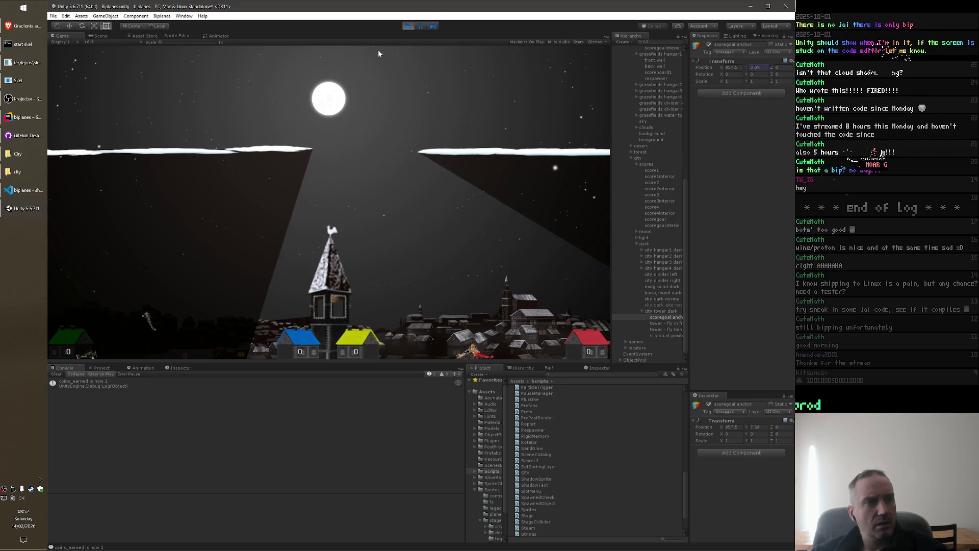
Tweak the anchor live: X to 60, then 46.1 and 55.6; Y raised past 40.4.
left_click_drag(721, 68, 727, 74)
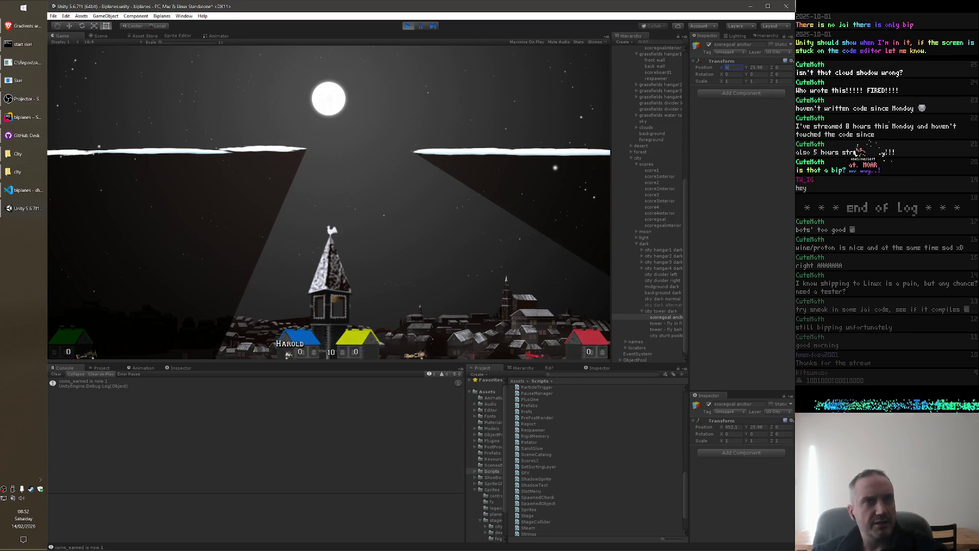
type("60")
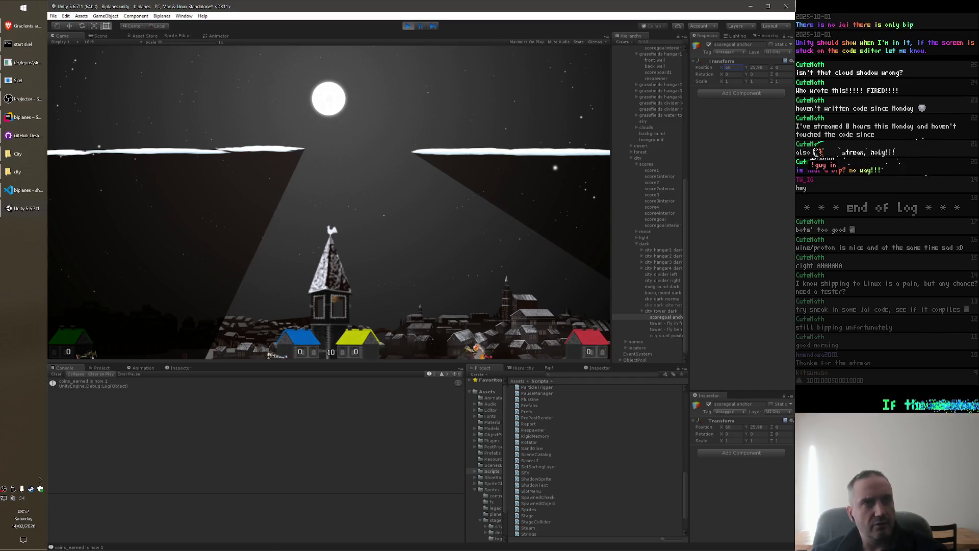
left_click_drag(721, 68, 716, 69)
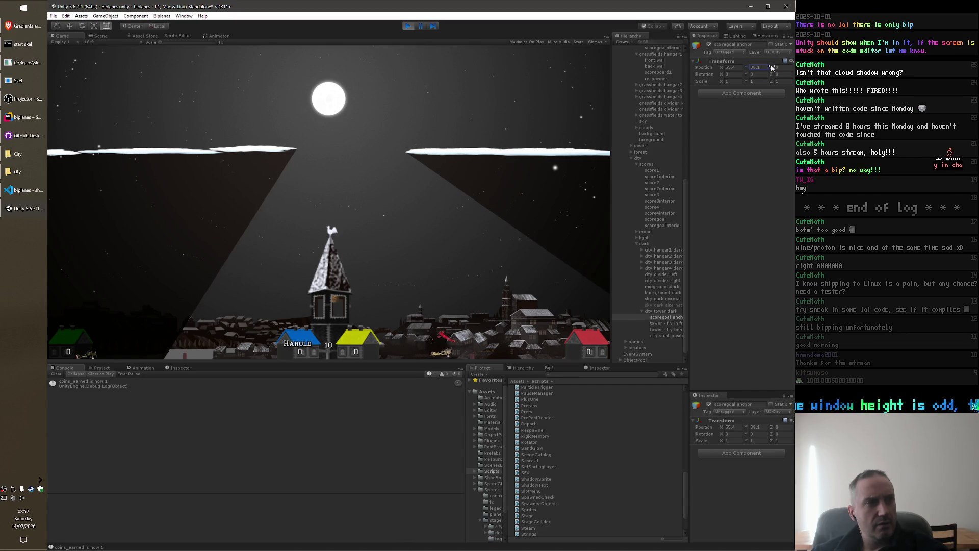
left_click_drag(746, 68, 777, 67)
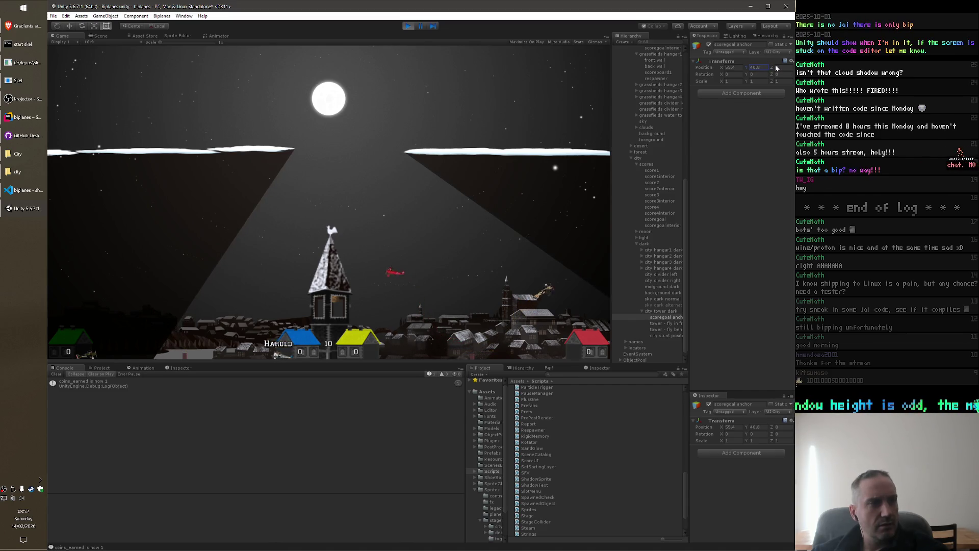
left_click(722, 70)
left_click_drag(722, 69, 722, 68)
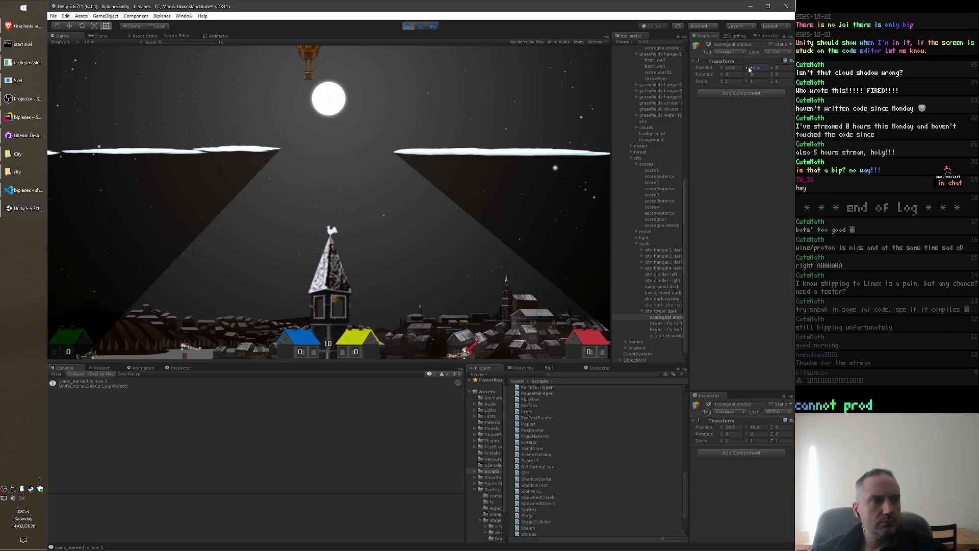
mouse_move(746, 67)
left_mouse_down()
mouse_move(778, 72)
mouse_move(746, 74)
left_mouse_up()
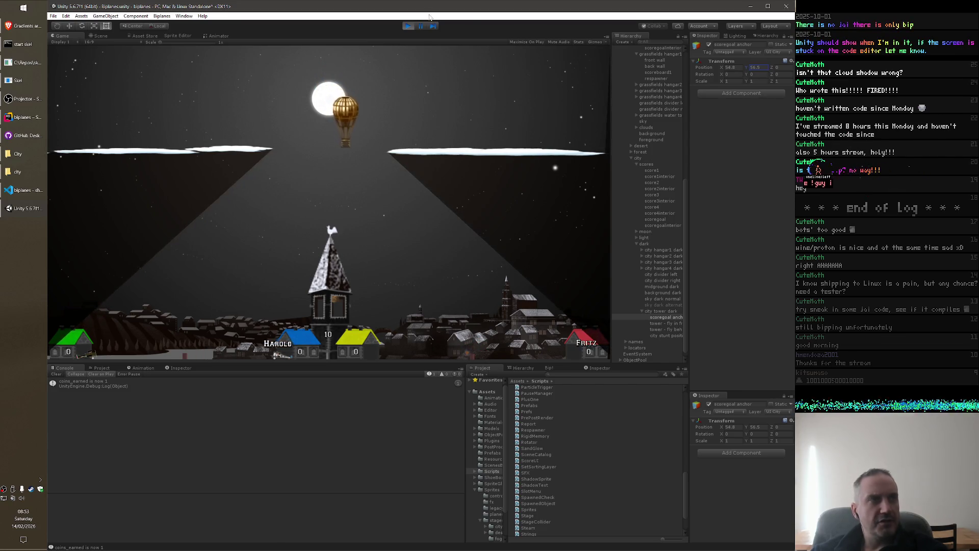
Stop play mode and set the score-goal anchor position to X 54.8, Y 56.5.
key("ctrl+p")
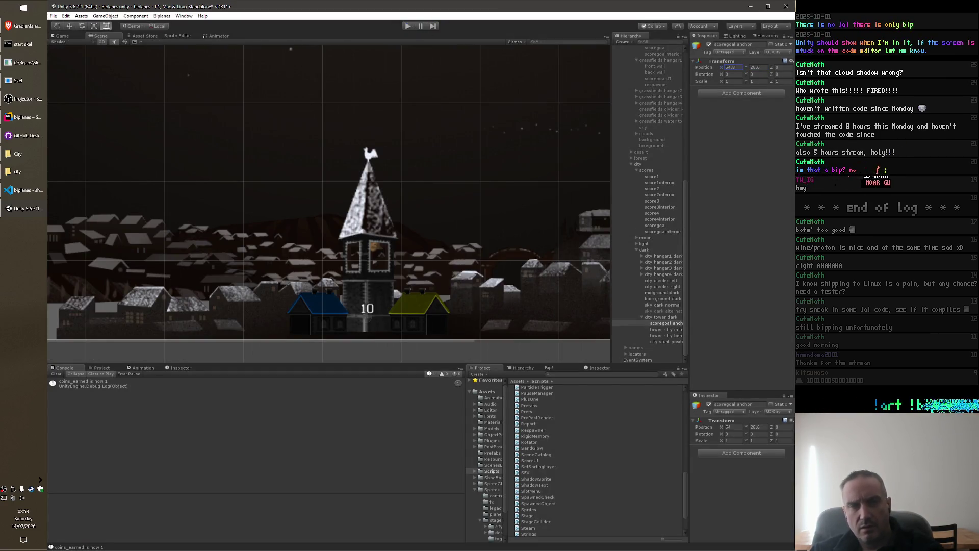
key("Tab")
type("56.5")
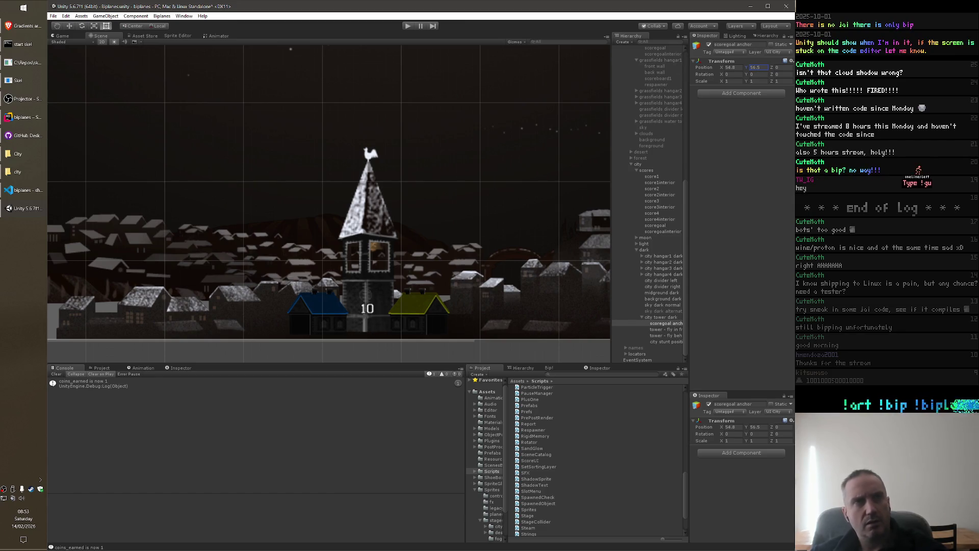
key("Return")
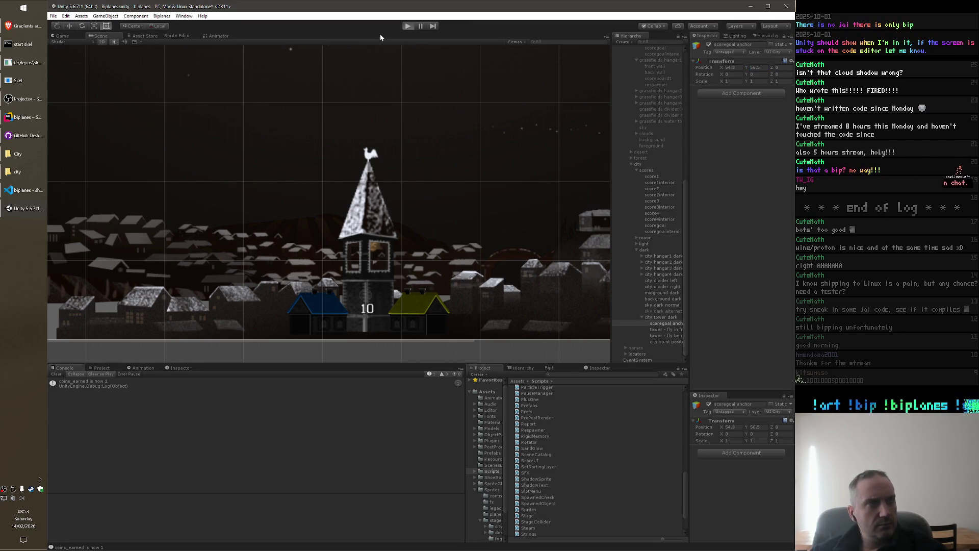
Enter play mode, start a Dogfight round, and look through the Modifiers grid.
key("ctrl+p")
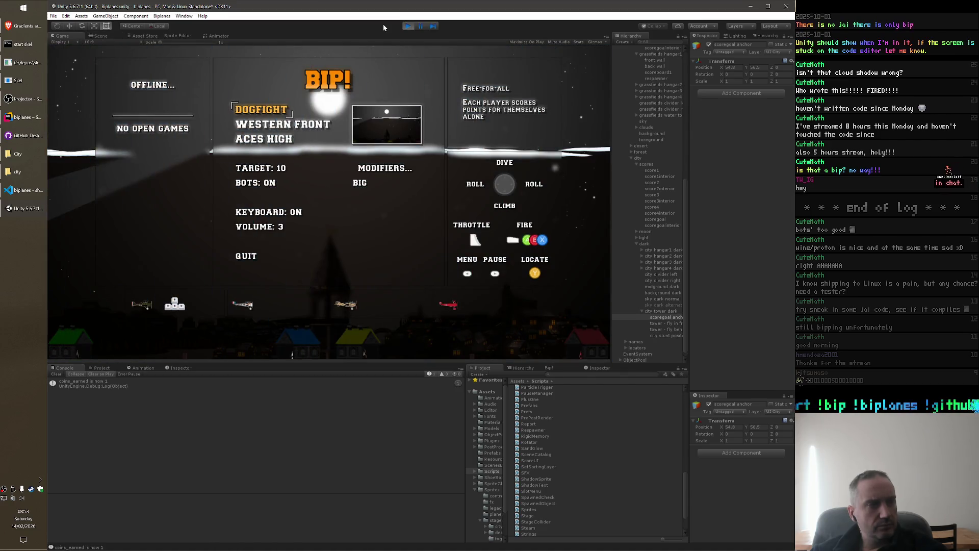
key("Return")
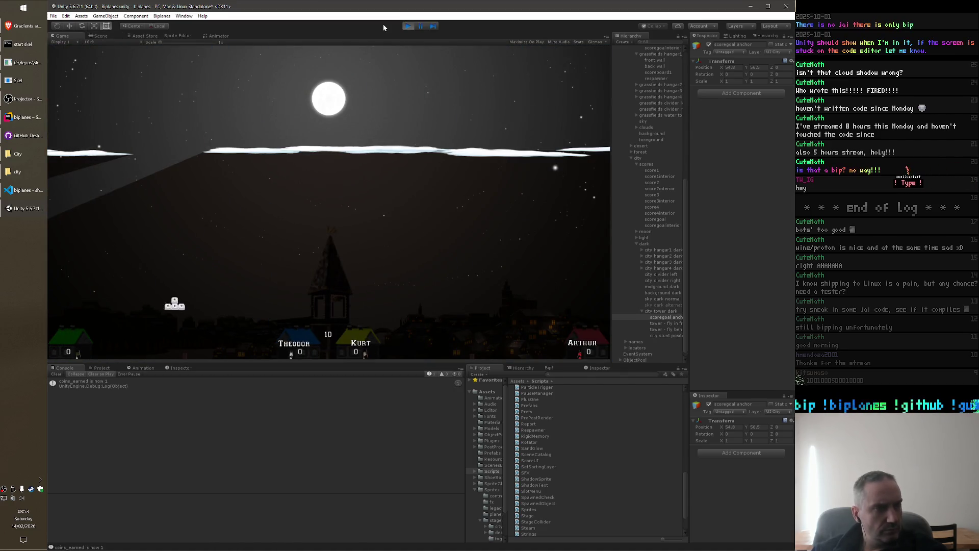
key("Escape")
key("Down")
key("Down")
key("Right")
key("Return")
key("Up")
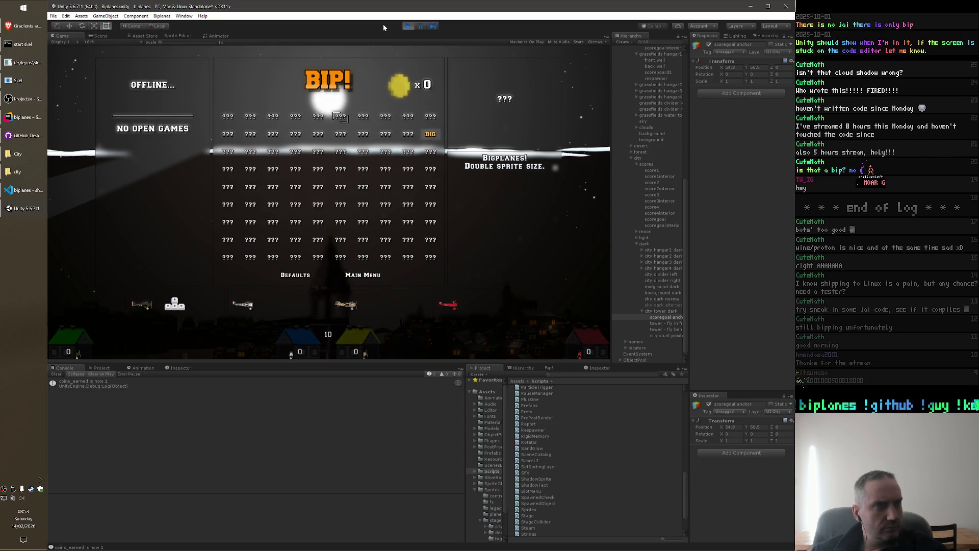
key("Escape")
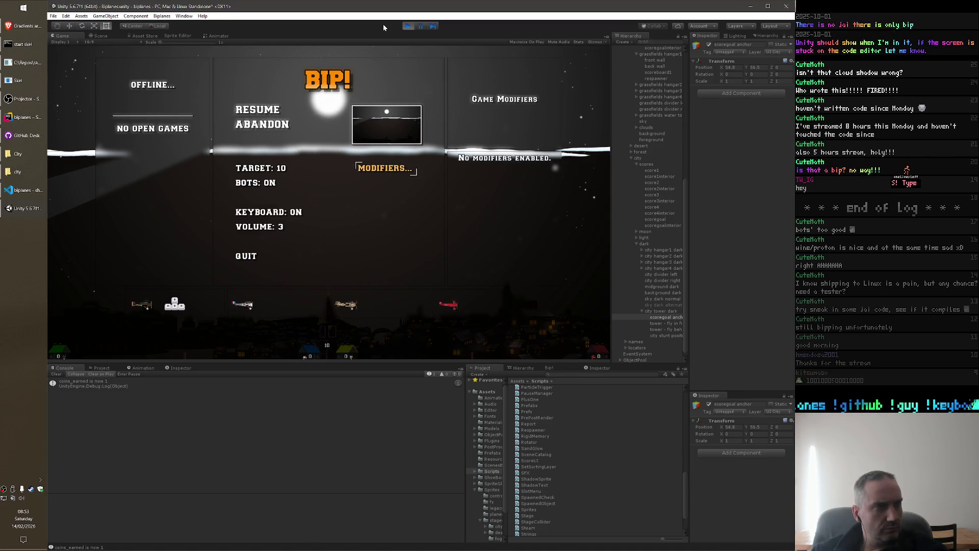
key("Escape")
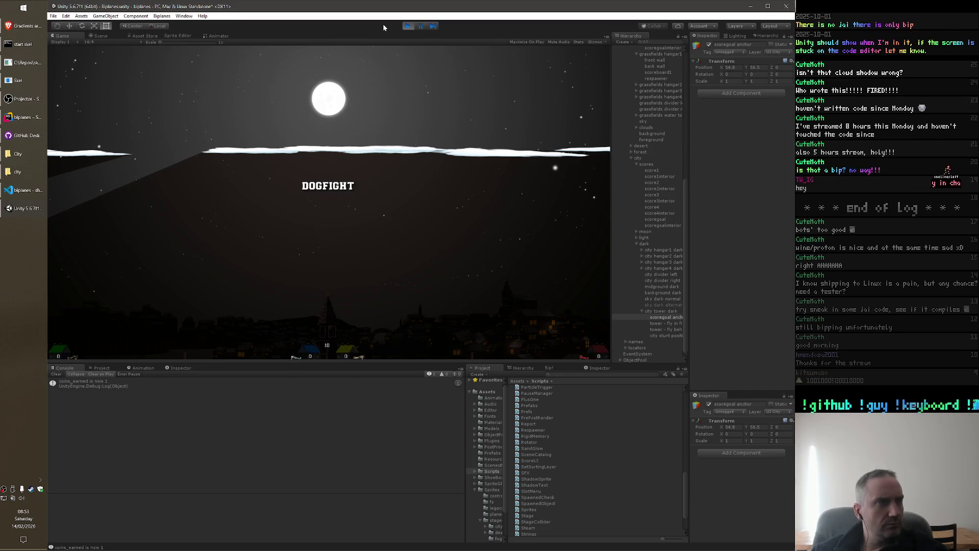
Unlock the Golden Gun, CLD cloud and Clear Skies modifiers, then resume the round.
key("Escape")
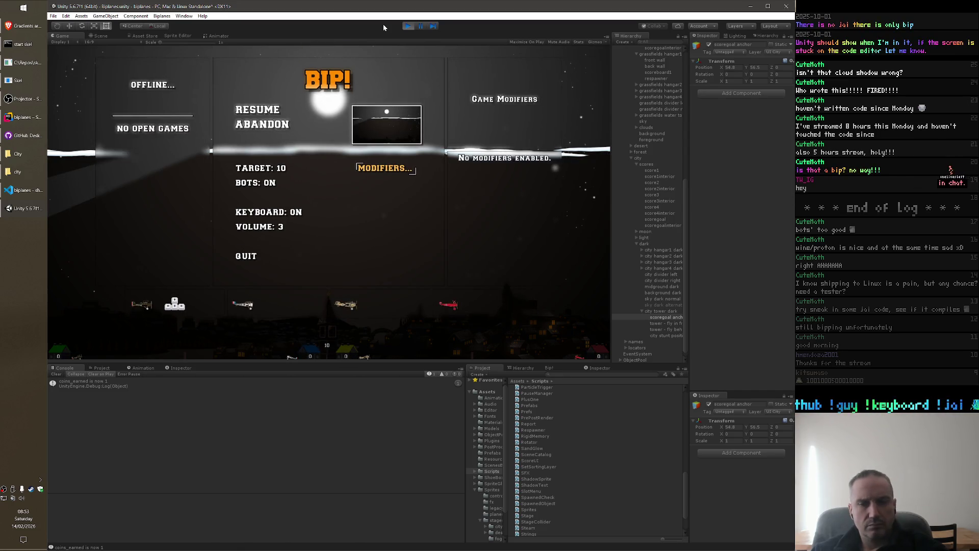
key("Return")
key("Down")
key("Down")
key("Left")
key("Left")
key("Left")
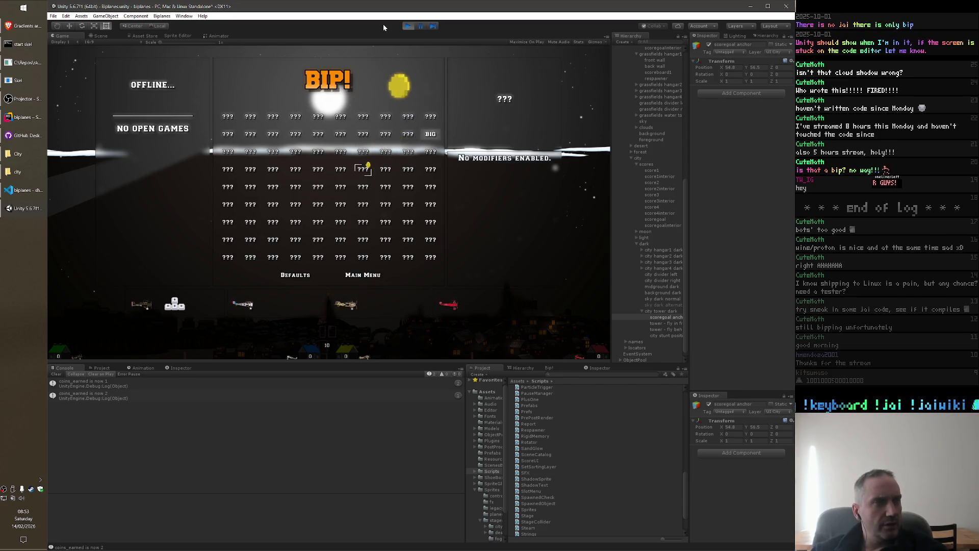
key("Return")
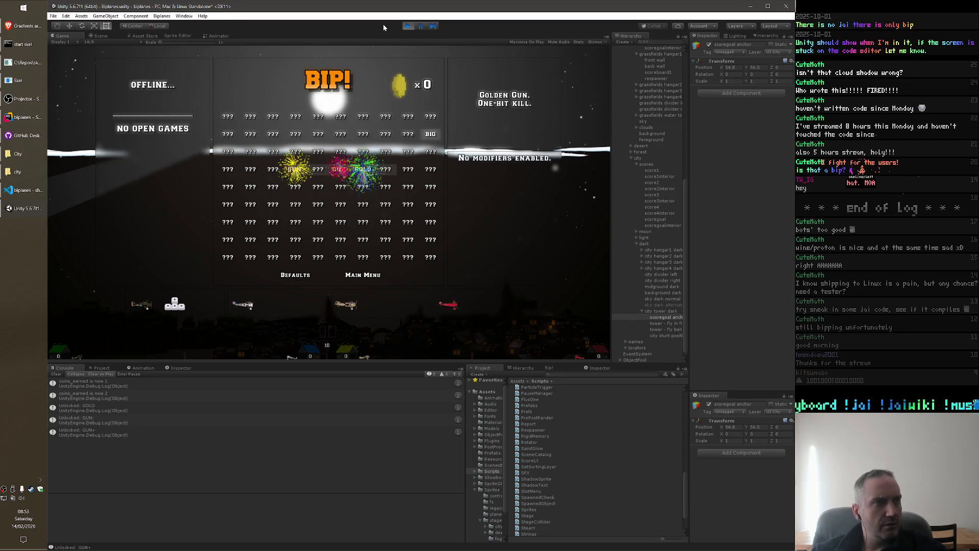
key("Up")
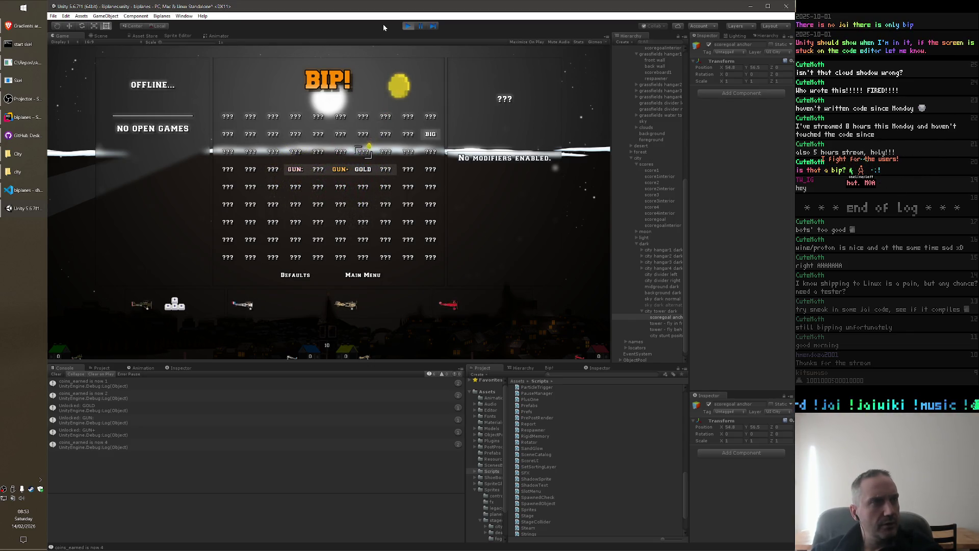
key("Down")
key("Down")
key("Return")
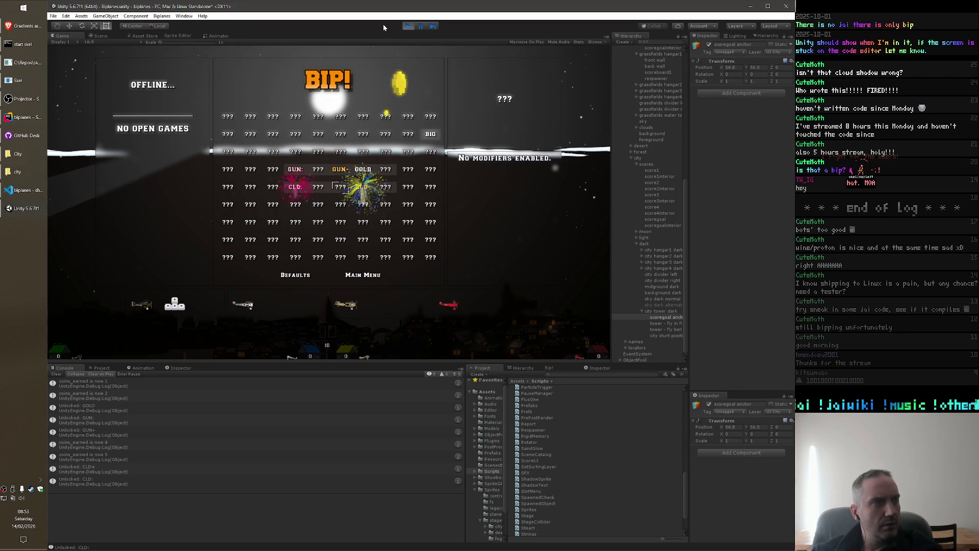
key("Left")
key("Left")
key("Return")
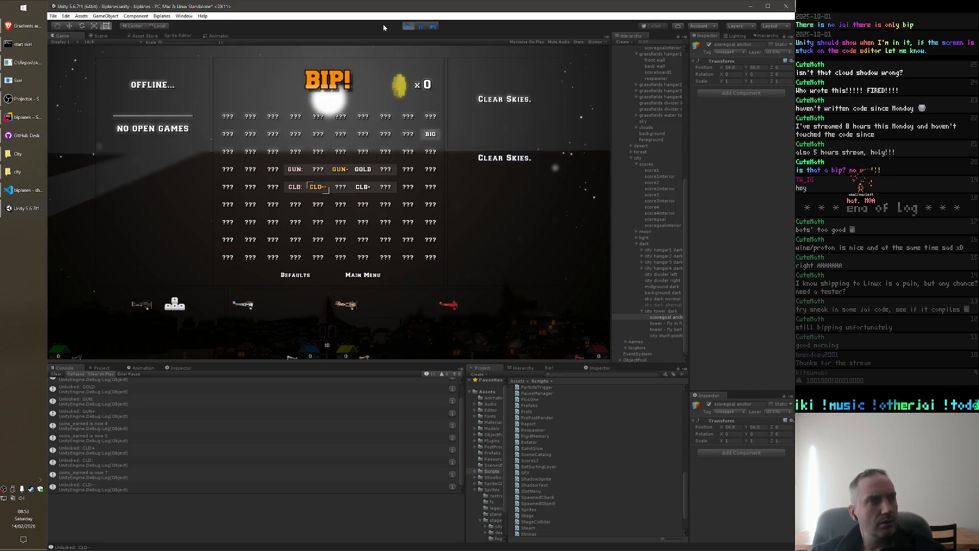
key("Escape")
key("Return")
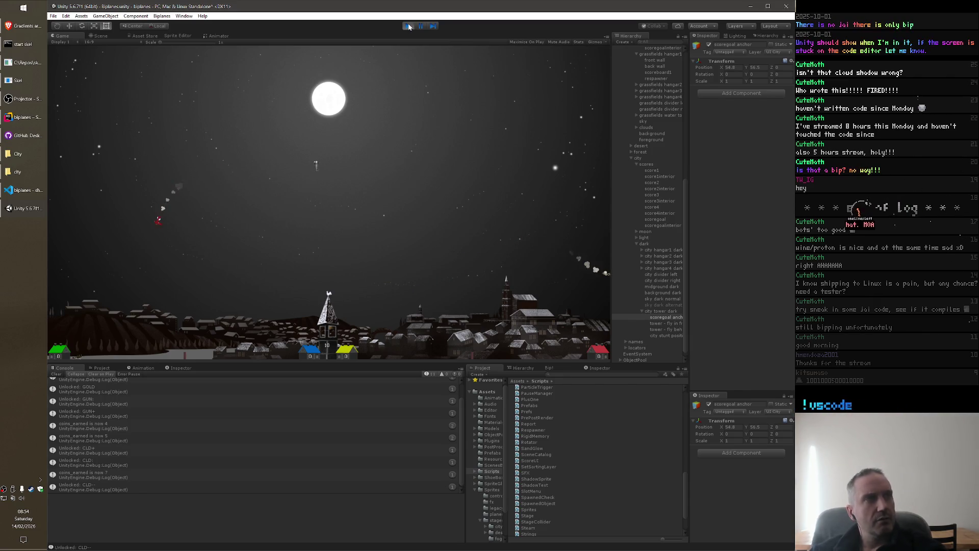
In Rider, mark the score_target TODO as [?] and delete the finished Unlock stages line.
key("alt+Tab")
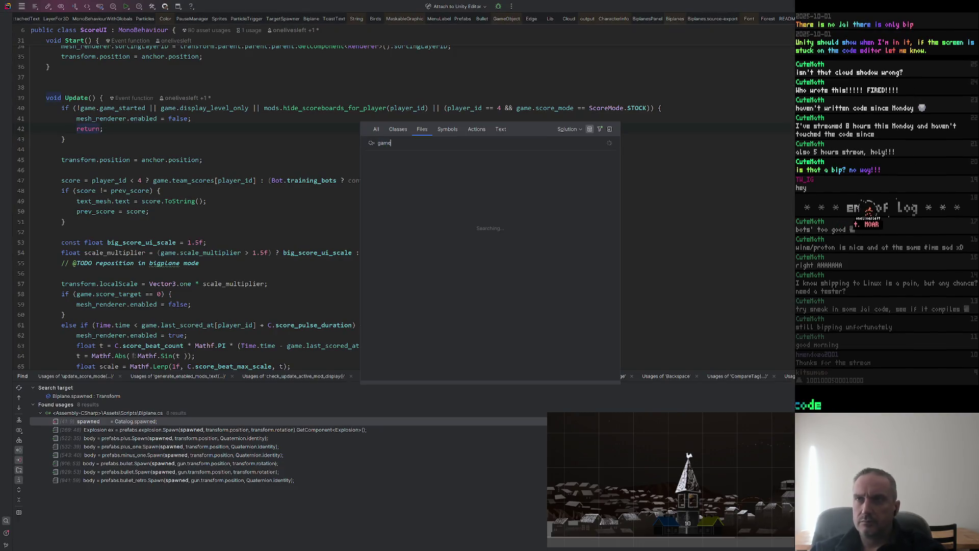
left_click(38, 30)
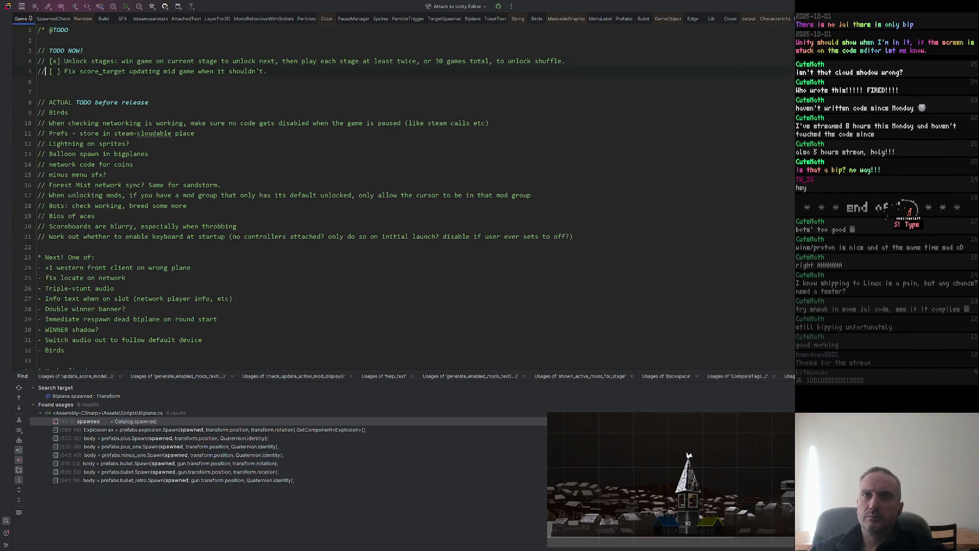
key("Delete")
type("?")
key("End")
key("Return")
type("/")
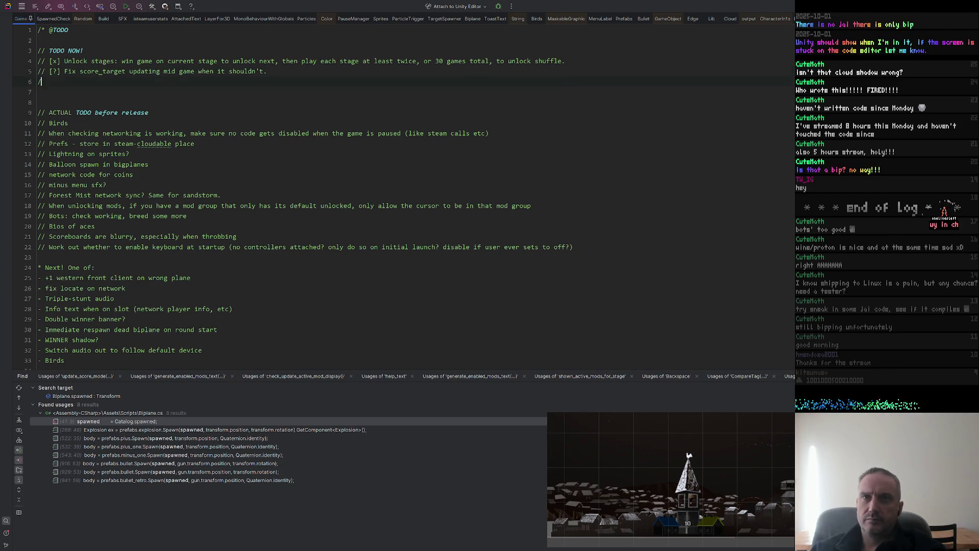
key("Up")
key("ctrl+y")
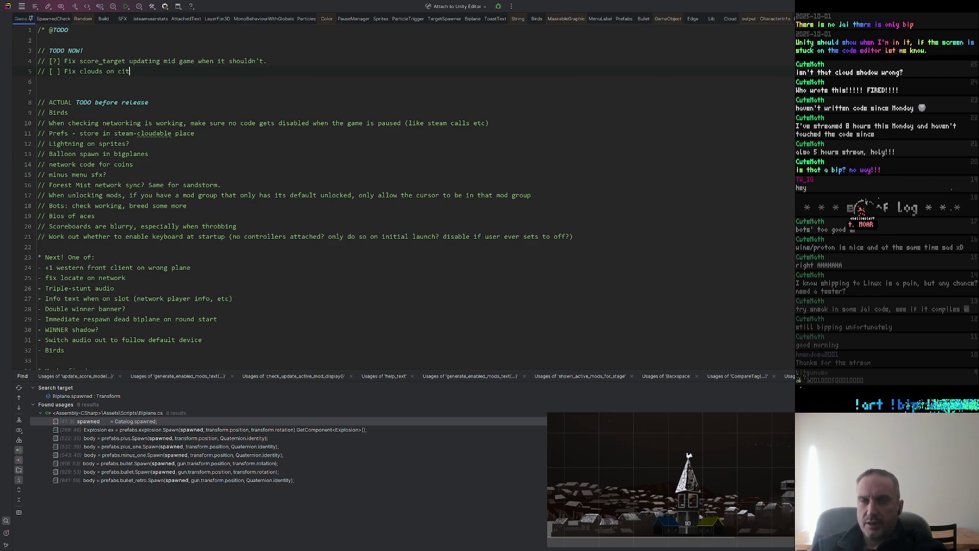
Add the new '[ ] Fix clouds on city' TODO notes and correct their typos.
type("y where when no of")
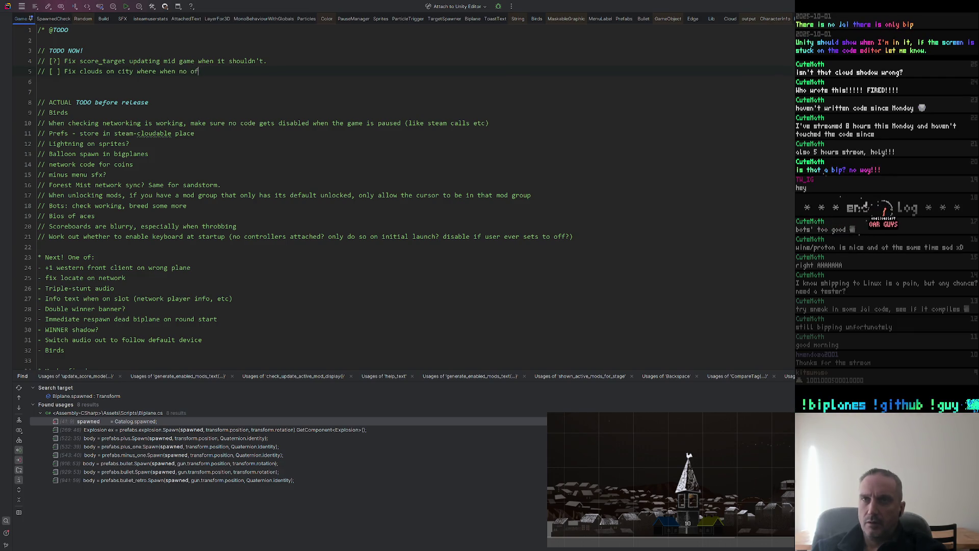
type("fscreen ri")
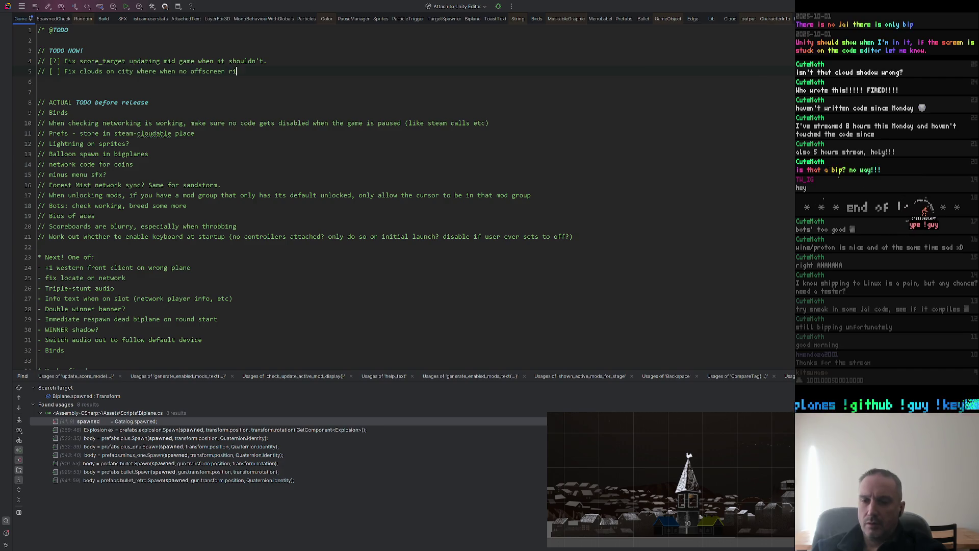
type("ghtmosud exists the")
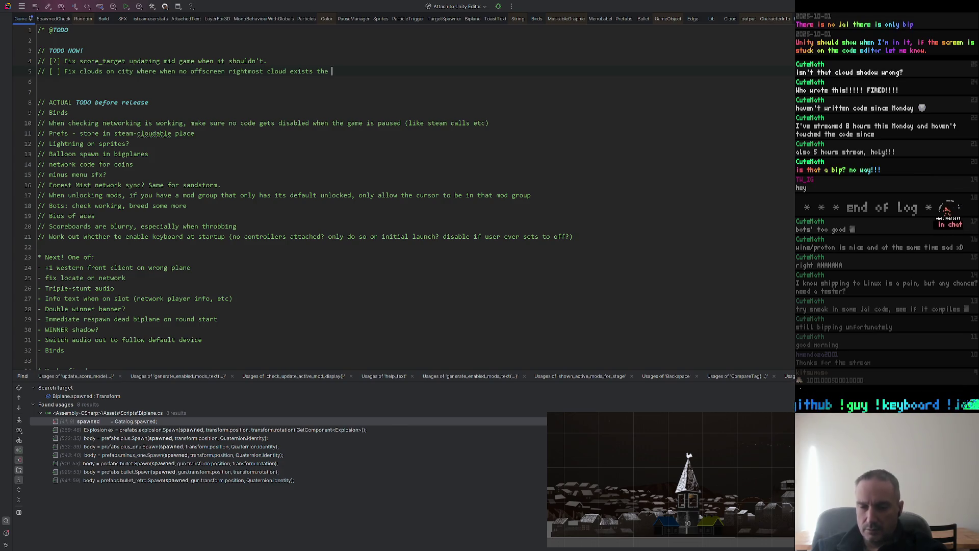
type("light mesh is wr")
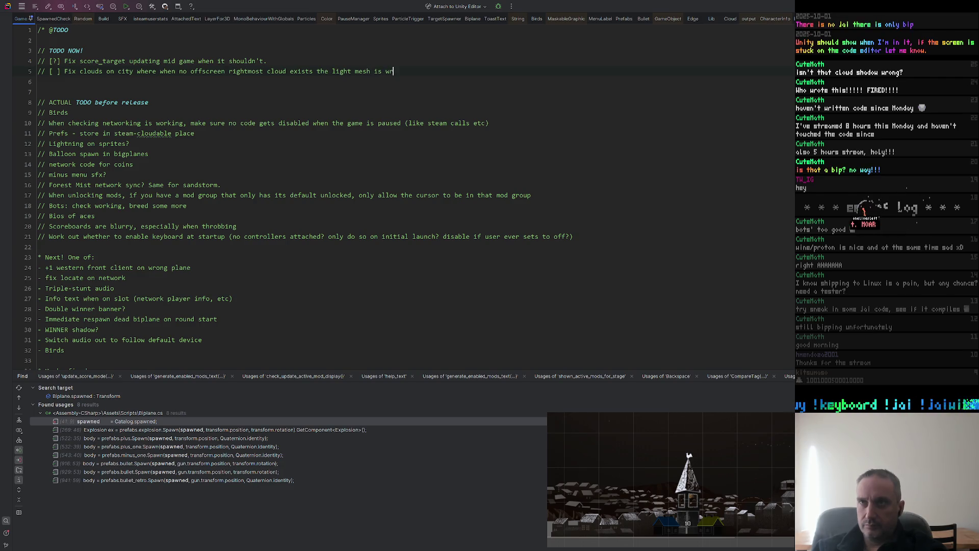
type("ong")
key("Return")
type("// [ ] Fix clolud")
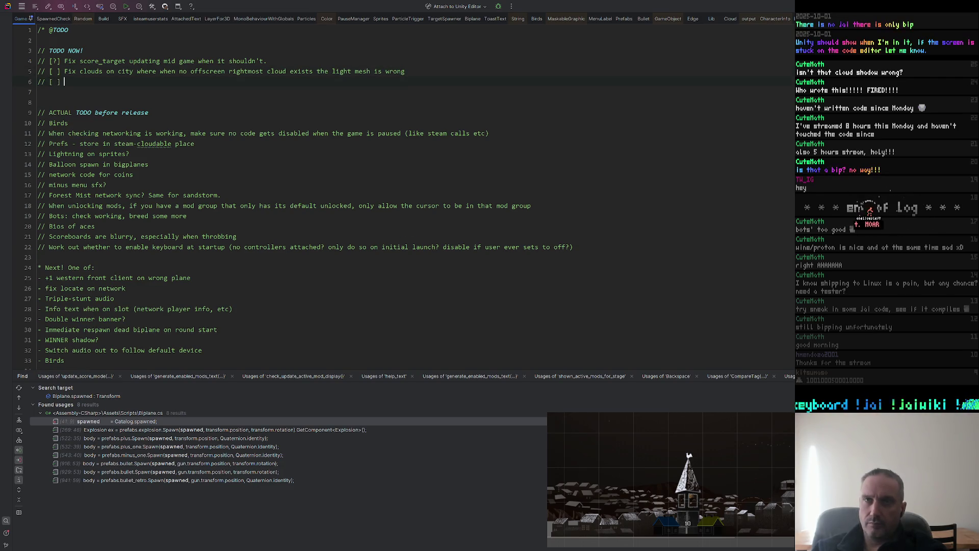
key("BackSpace")
key("BackSpace")
type("Fix clol")
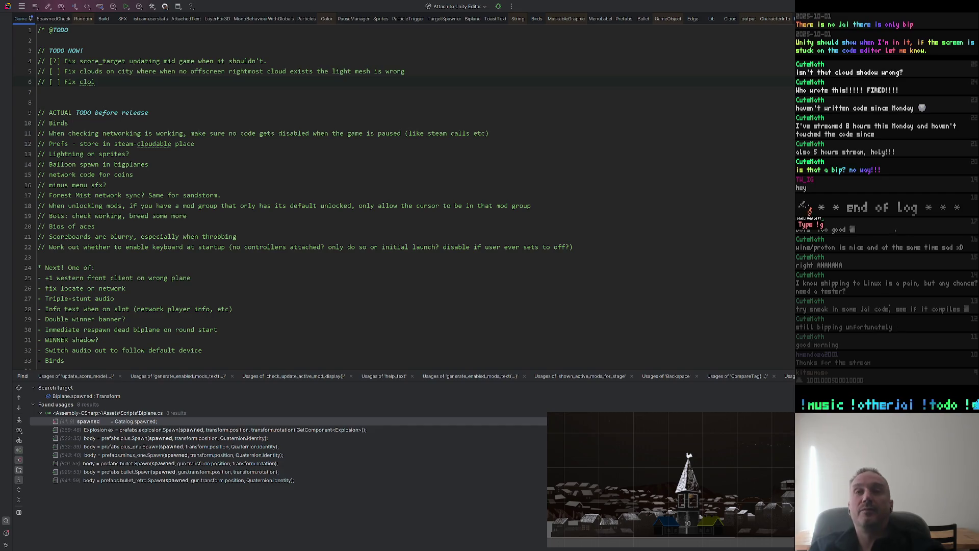
key("BackSpace")
type("uds on cui")
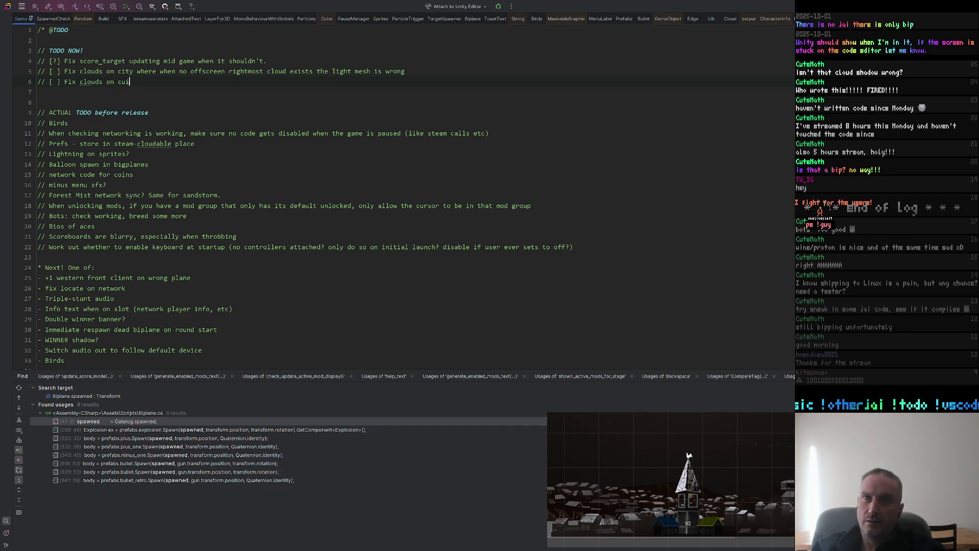
key("ctrl+z")
key("ctrl+z")
key("ctrl+z")
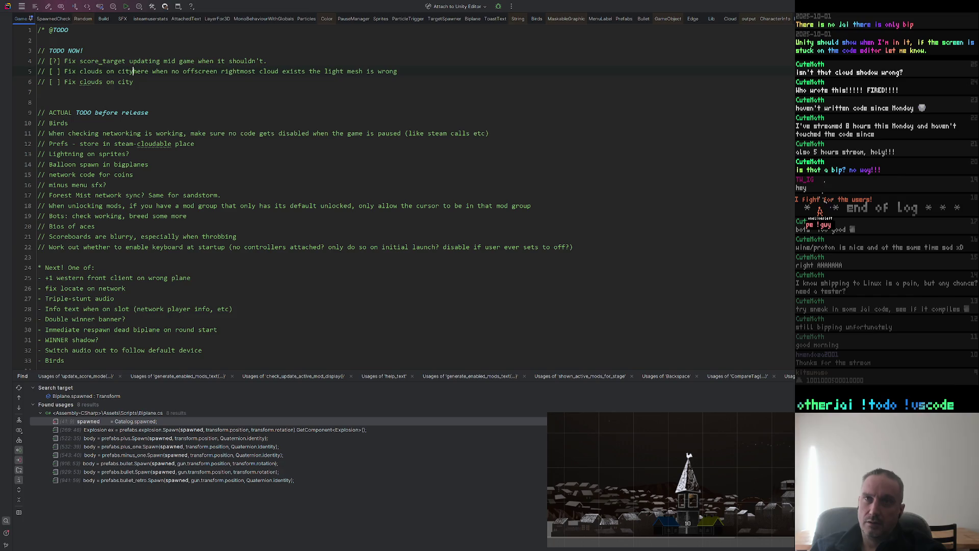